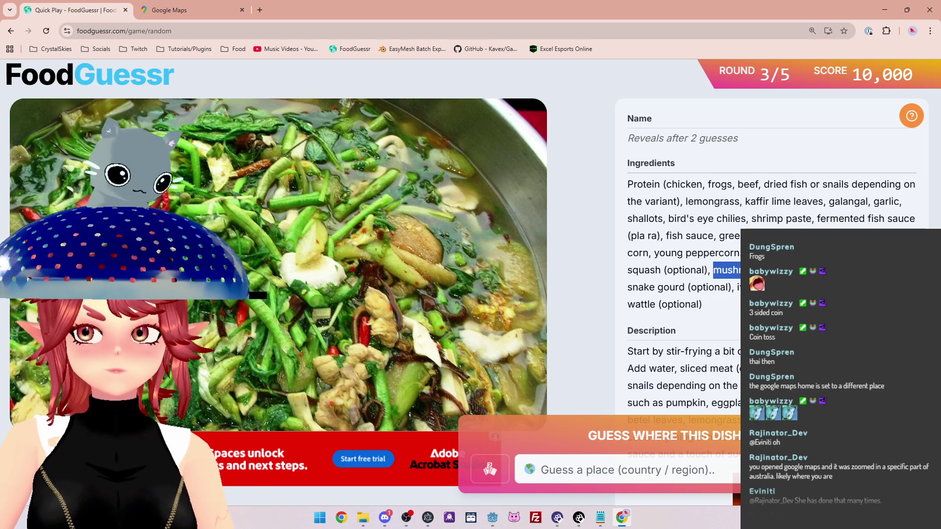
# Guess Thailand for the Kaeng Khae stew, scoring 5,000 points, and advance to round 4
pyautogui.scroll(-1, 772, 294)
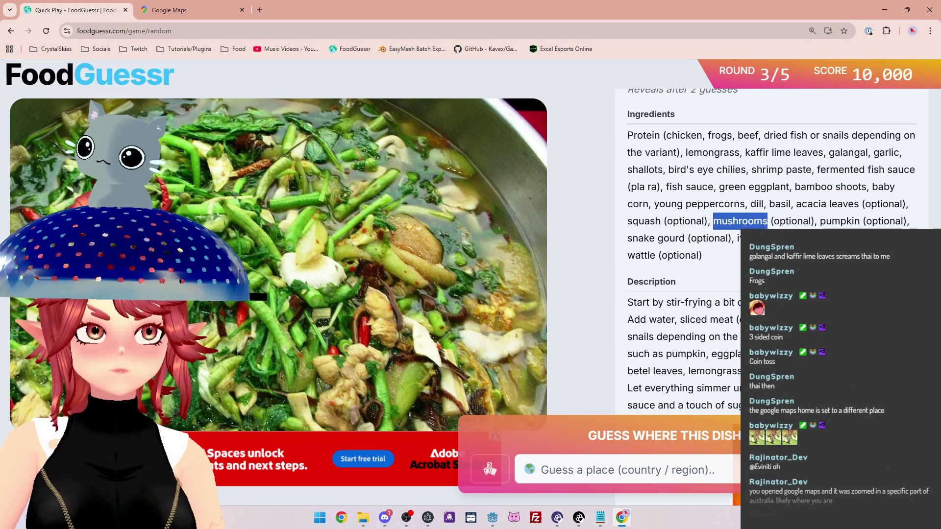
pyautogui.click(719, 473)
pyautogui.write('thai')
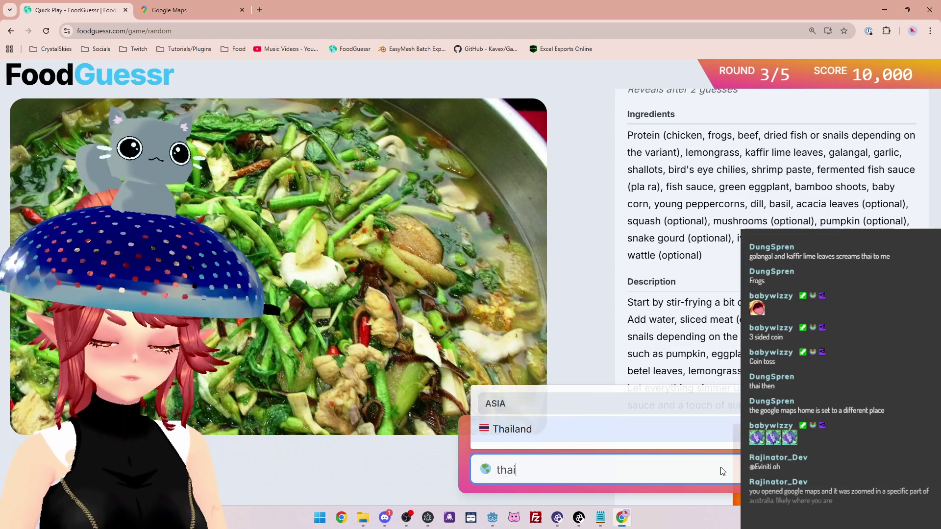
pyautogui.click(687, 440)
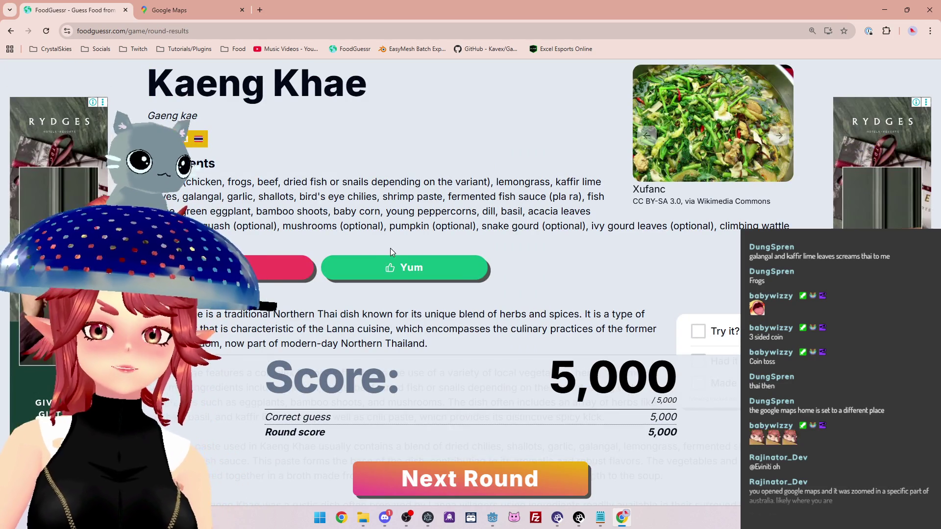
pyautogui.press('space')
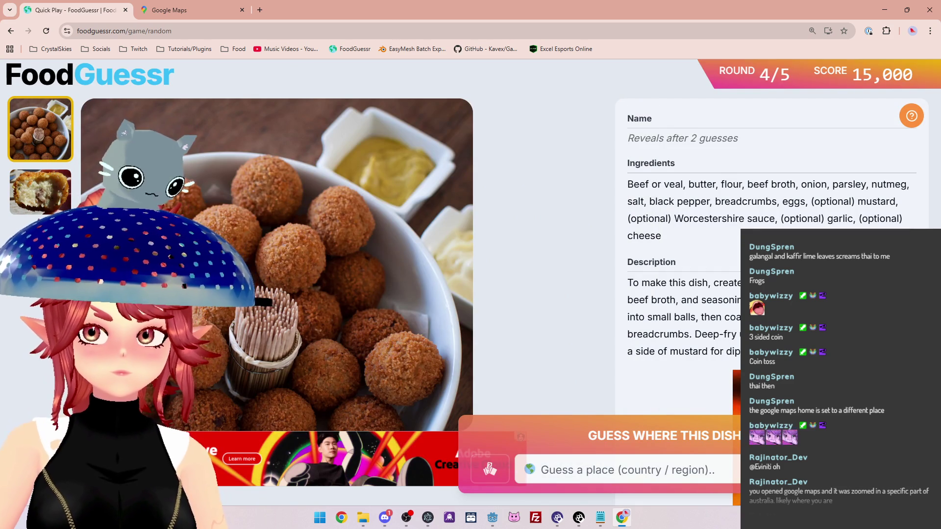
# Compare the croquette photos and highlight 'small balls' in the dish description
pyautogui.click(40, 191)
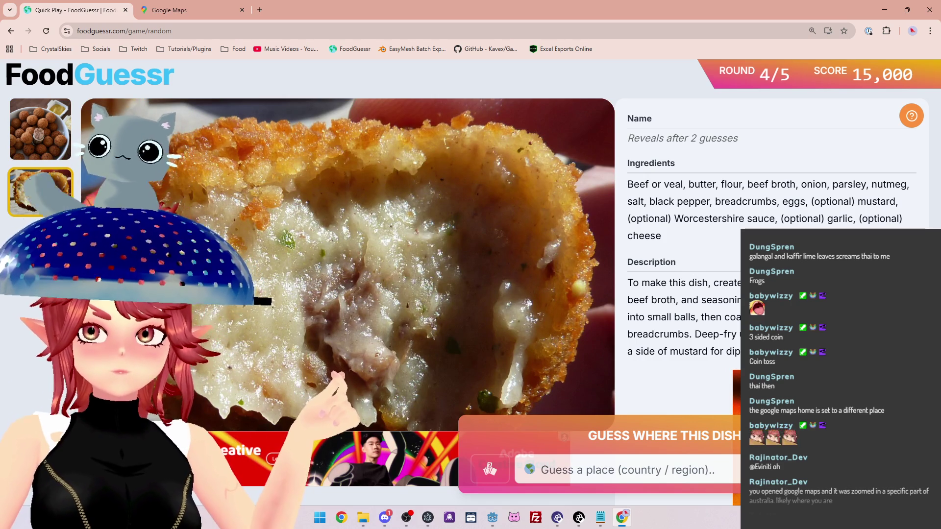
pyautogui.moveTo(673, 300); pyautogui.dragTo(723, 300)
pyautogui.click(644, 317)
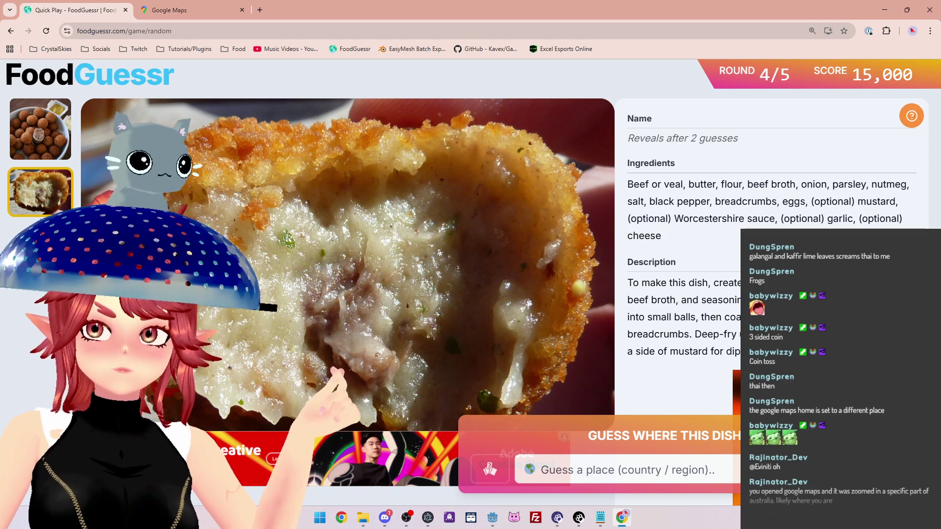
pyautogui.moveTo(645, 317); pyautogui.dragTo(709, 317)
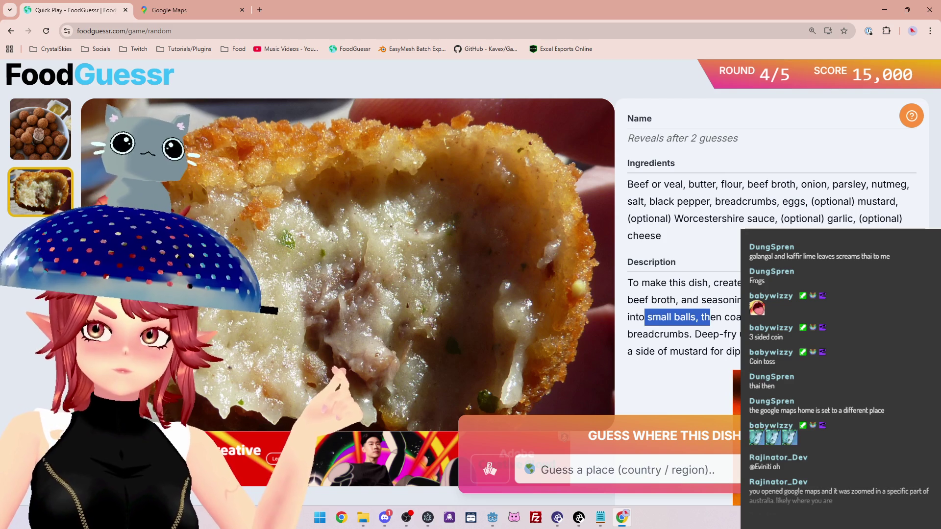
pyautogui.doubleClick(732, 317)
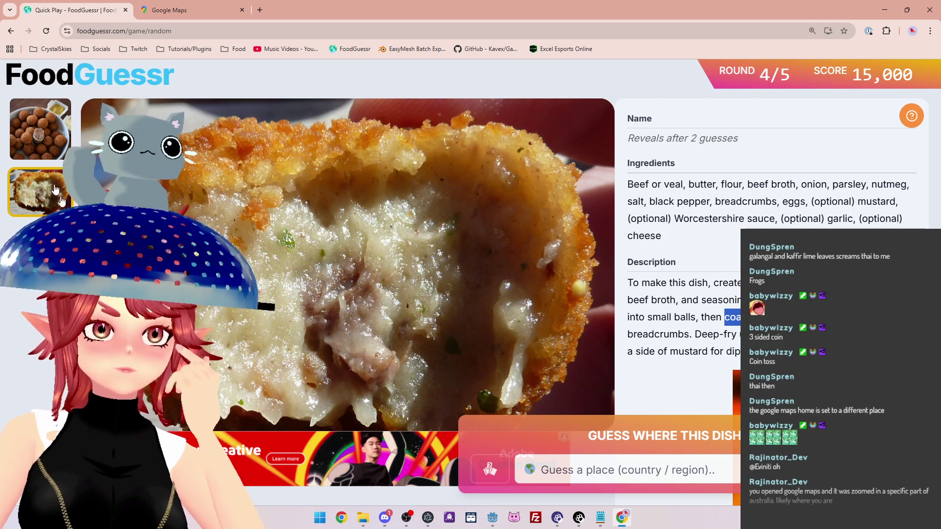
pyautogui.click(44, 158)
pyautogui.click(46, 199)
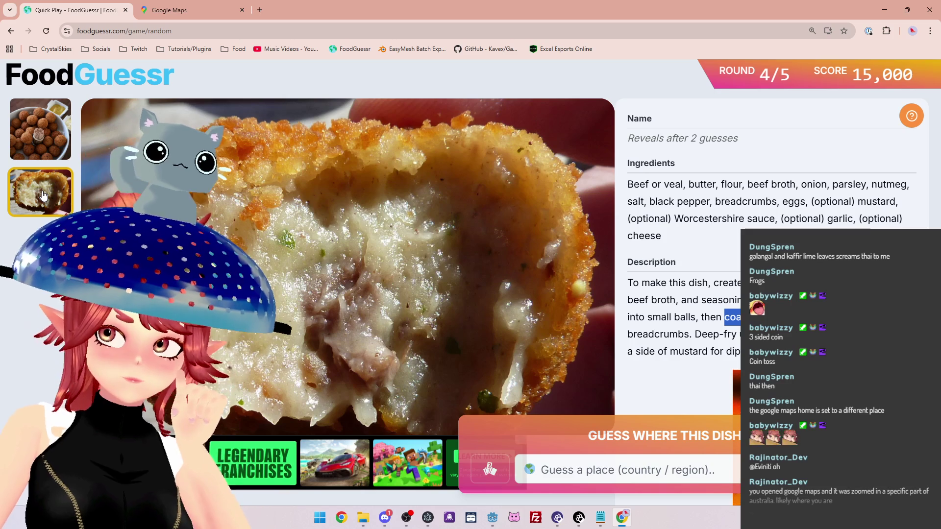
# Highlight Worcestershire sauce in the ingredients, then bring up Google Maps
pyautogui.moveTo(674, 219); pyautogui.dragTo(774, 220)
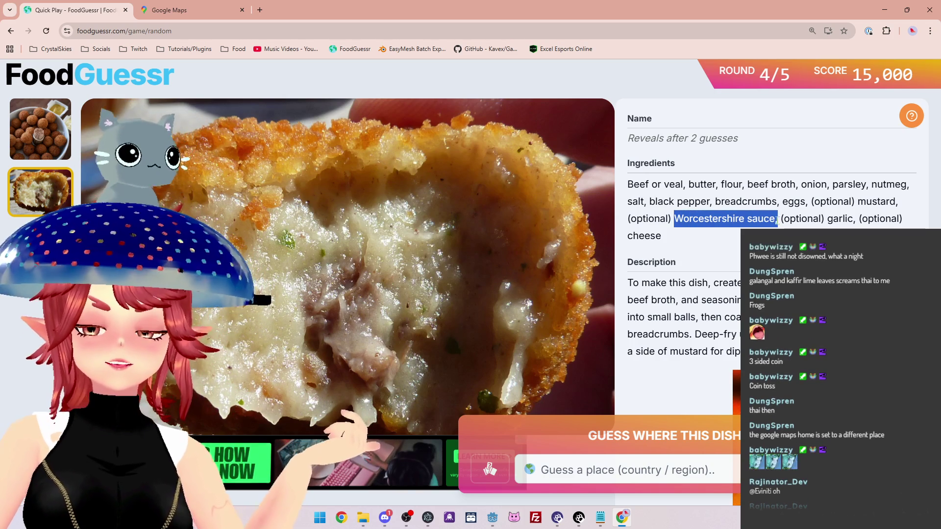
pyautogui.click(169, 10)
pyautogui.scroll(-3, 313, 274)
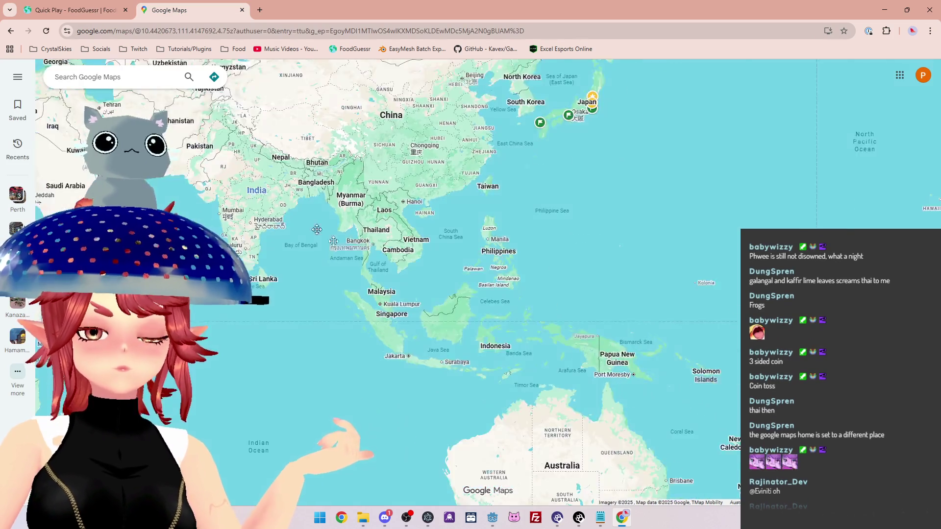
# Pan the world map toward Europe and zoom in on it
pyautogui.moveTo(196, 244); pyautogui.dragTo(410, 257)
pyautogui.scroll(2, 411, 257)
pyautogui.scroll(2, 411, 257)
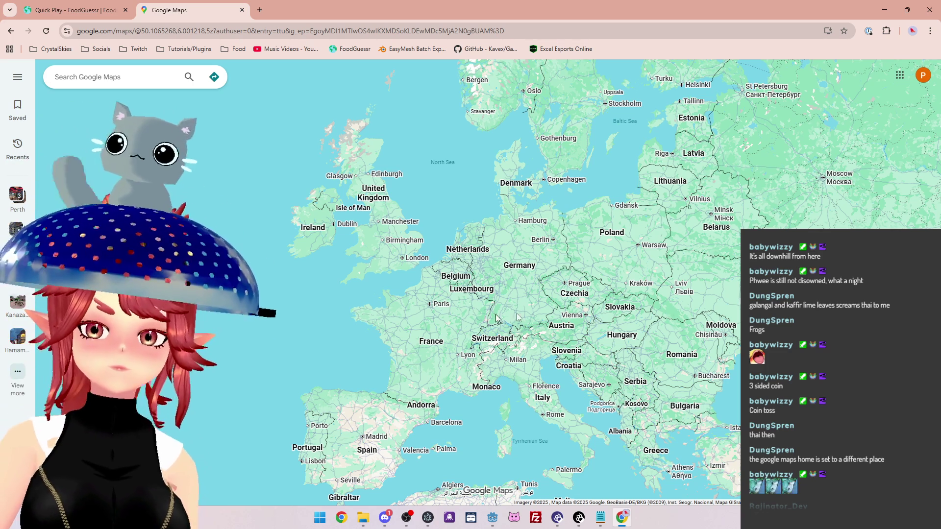
pyautogui.scroll(1, 416, 209)
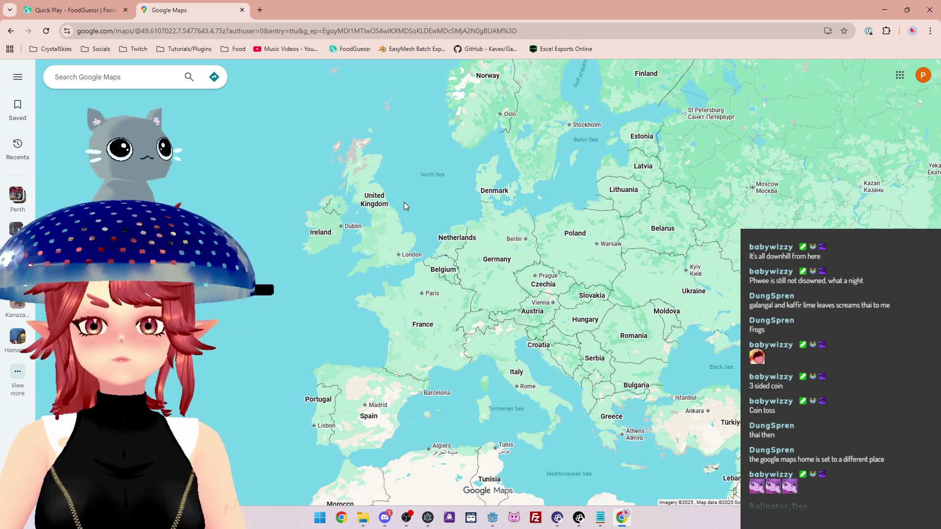
pyautogui.scroll(1, 404, 202)
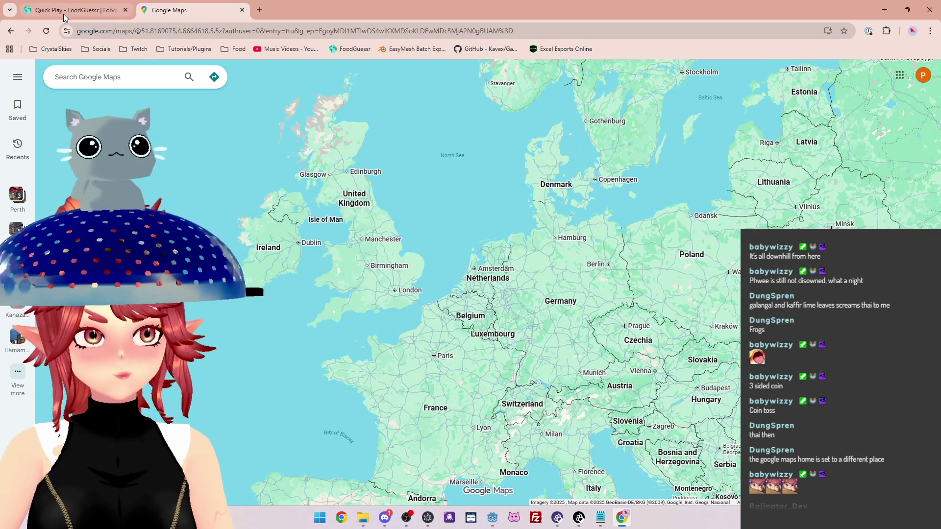
# Highlight beef broth in the ingredients, shift the map to western Europe, and return to the round
pyautogui.click(63, 14)
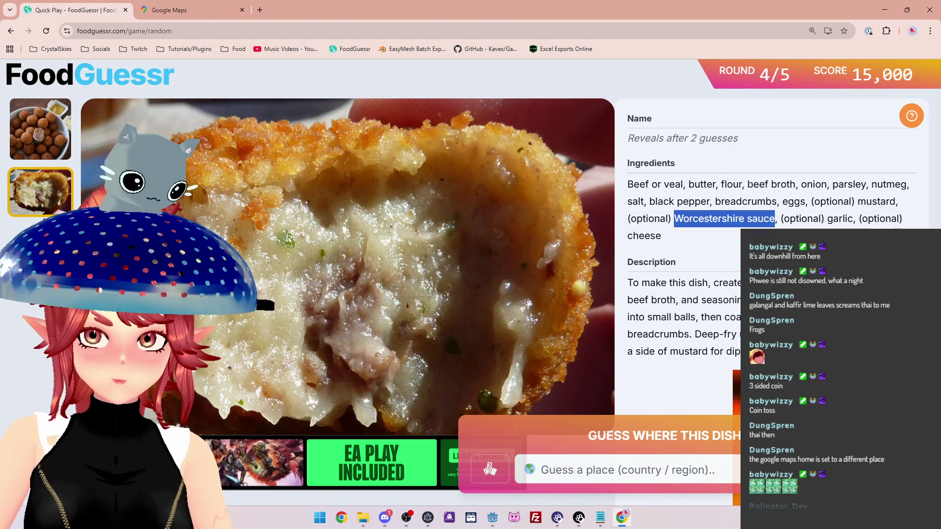
pyautogui.moveTo(748, 186); pyautogui.dragTo(794, 185)
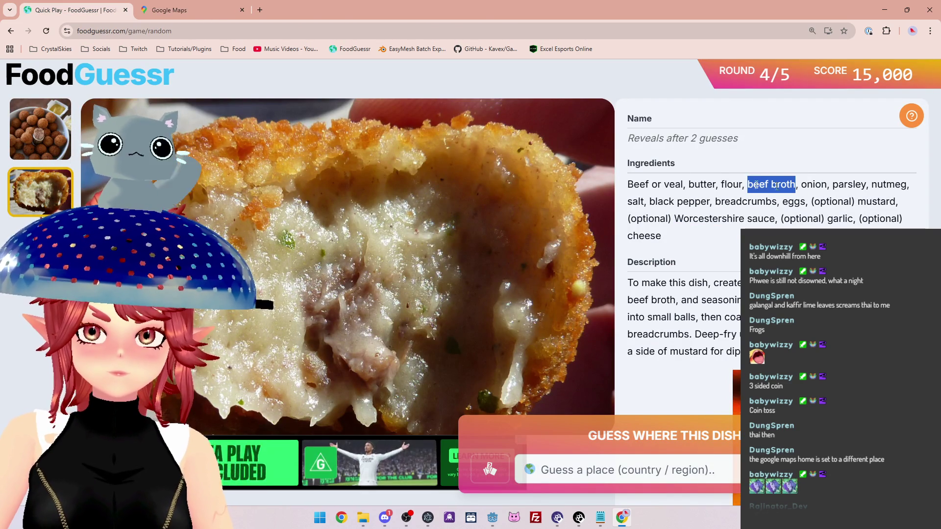
pyautogui.click(181, 16)
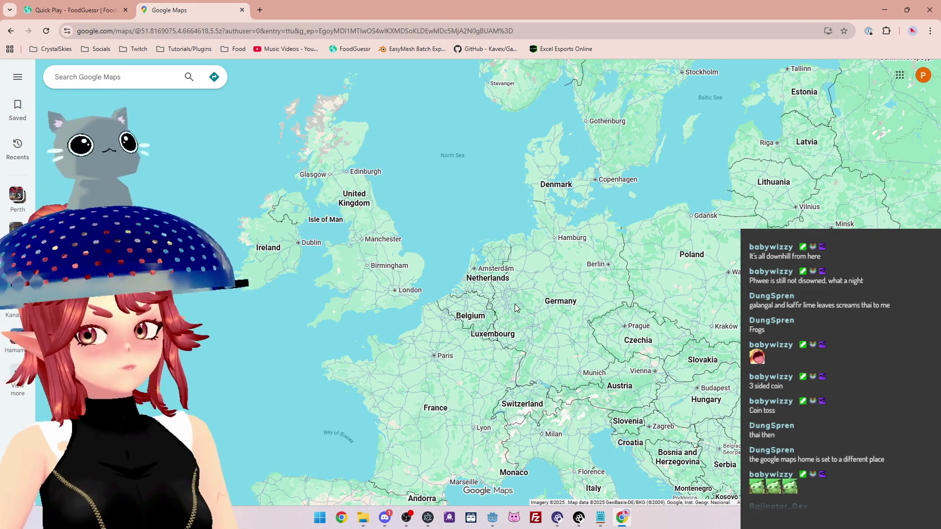
pyautogui.moveTo(458, 261); pyautogui.dragTo(436, 179)
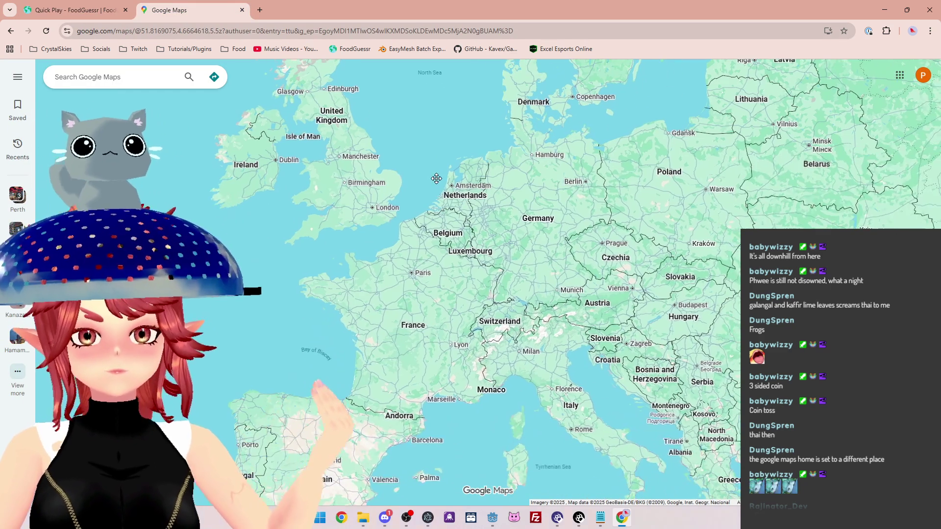
pyautogui.hotkey('ctrl', 'Tab')
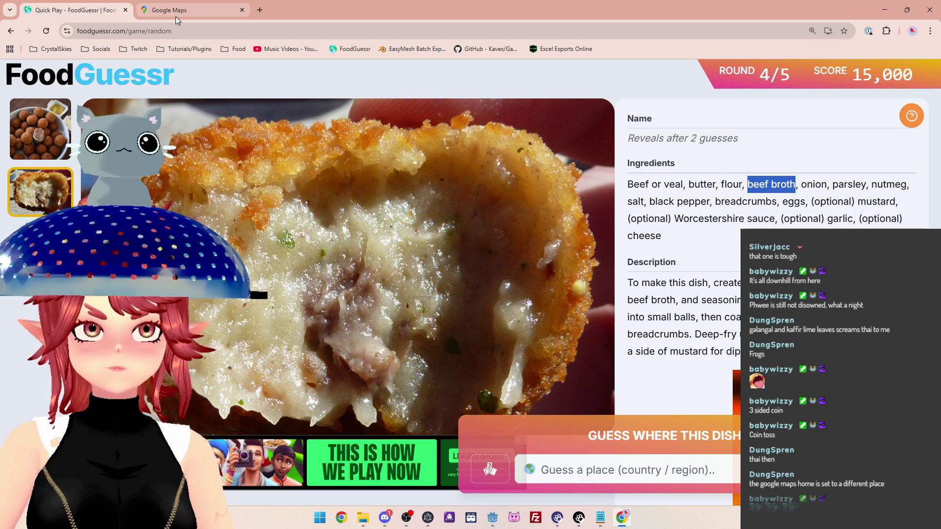
pyautogui.moveTo(175, 16)
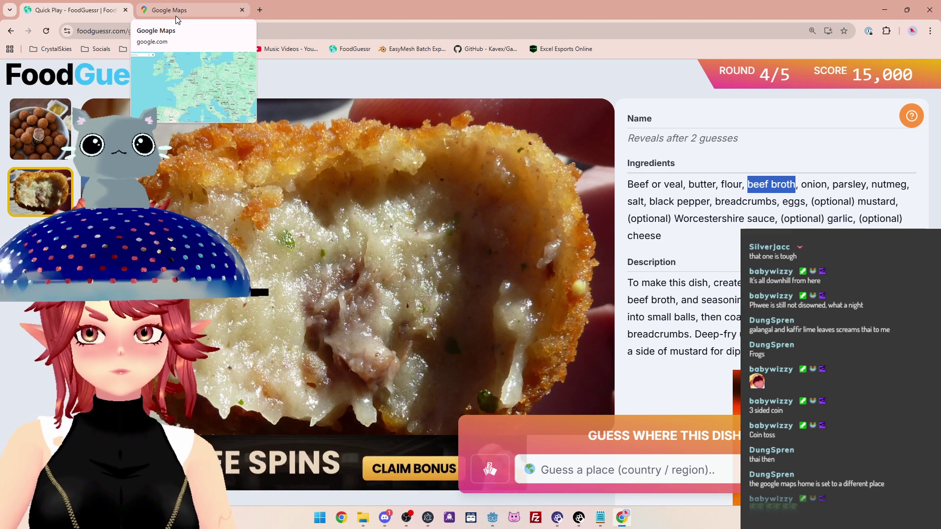
pyautogui.click(175, 15)
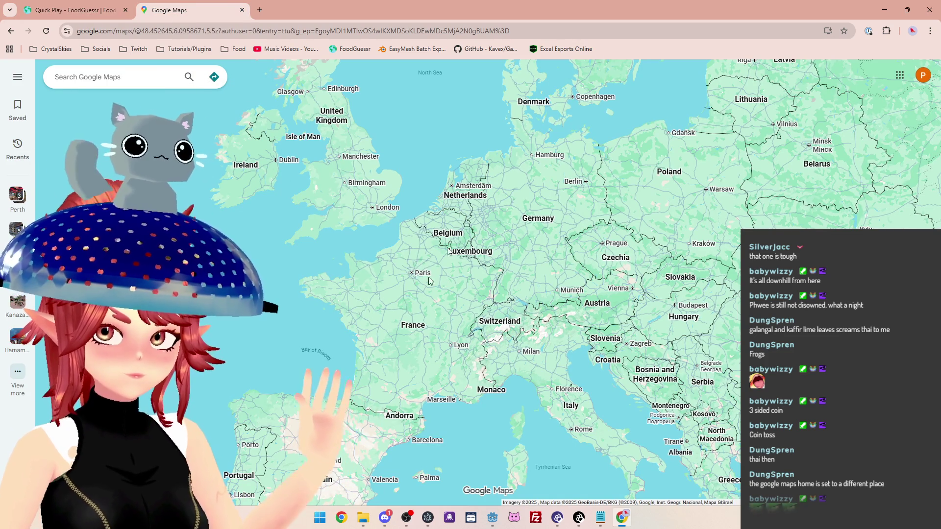
pyautogui.scroll(-1, 282, 321)
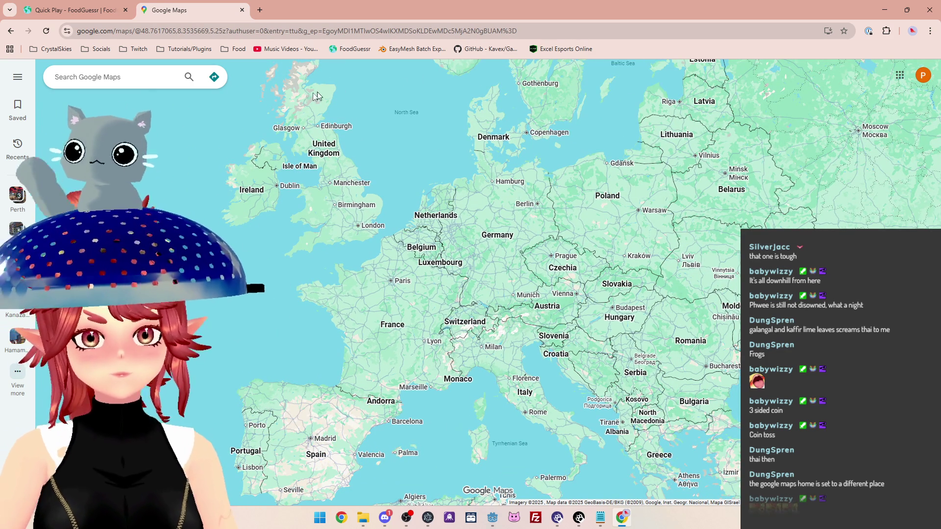
pyautogui.click(91, 20)
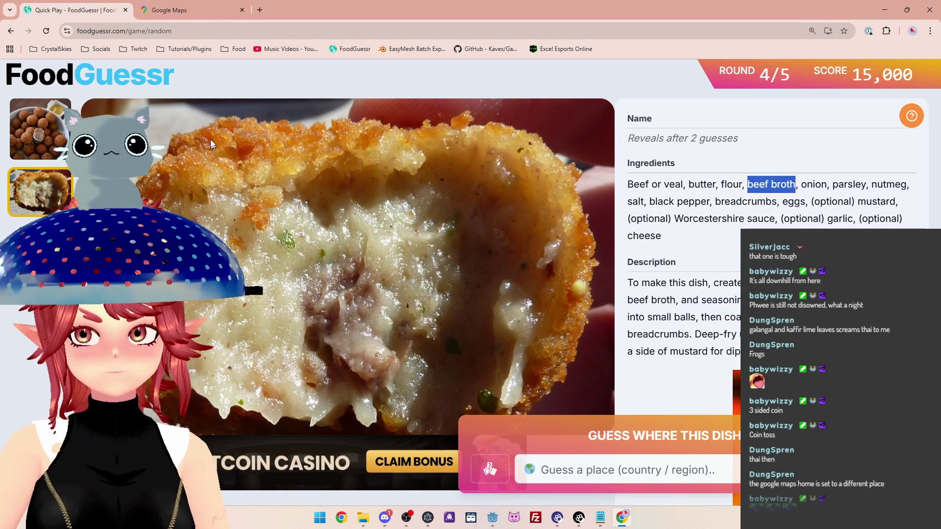
pyautogui.click(204, 10)
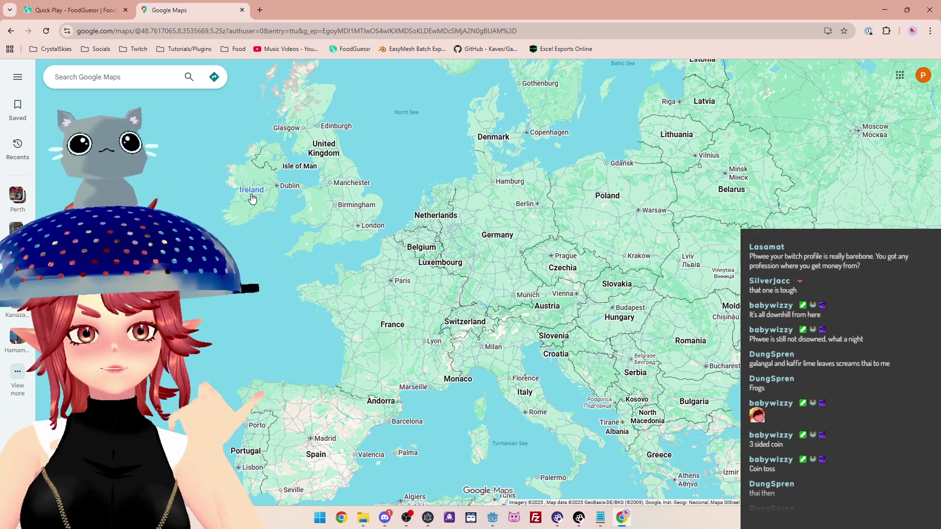
# Pick out Ireland on the Western Europe map
pyautogui.click(250, 211)
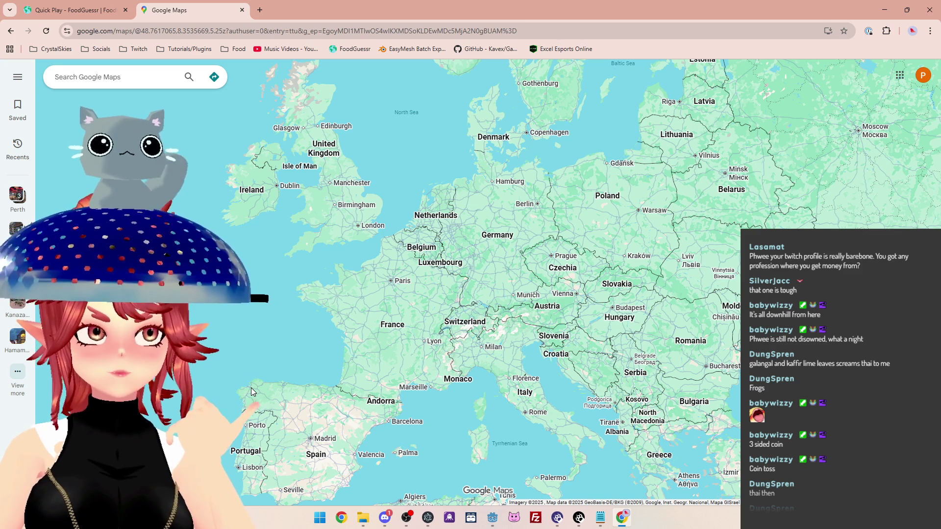
# Guess Ireland for the croquette, leaving 4 guesses, and go back to the Europe map
pyautogui.click(74, 10)
pyautogui.click(718, 478)
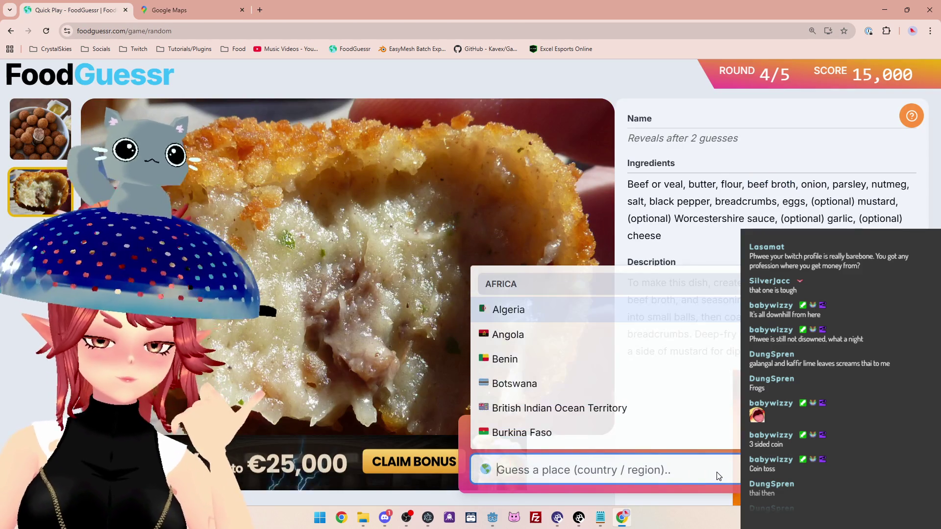
pyautogui.write('ire')
pyautogui.click(674, 430)
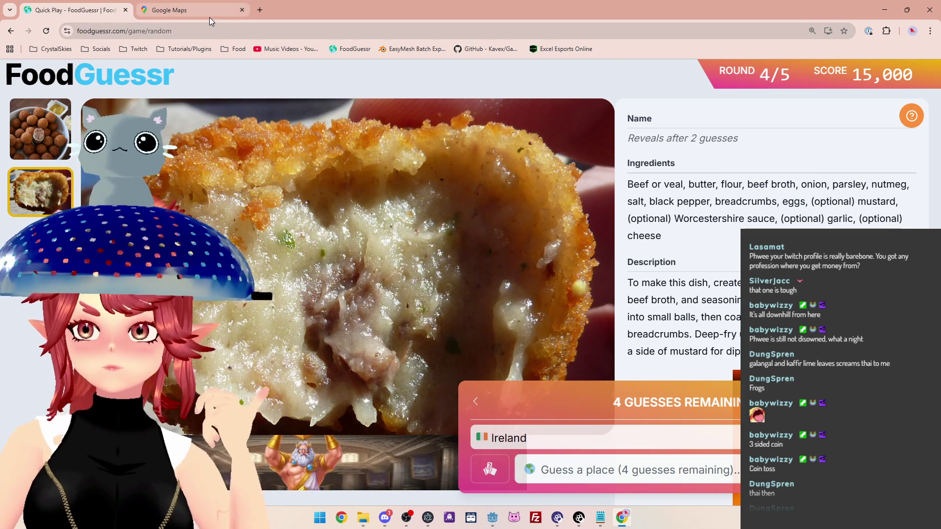
pyautogui.click(196, 10)
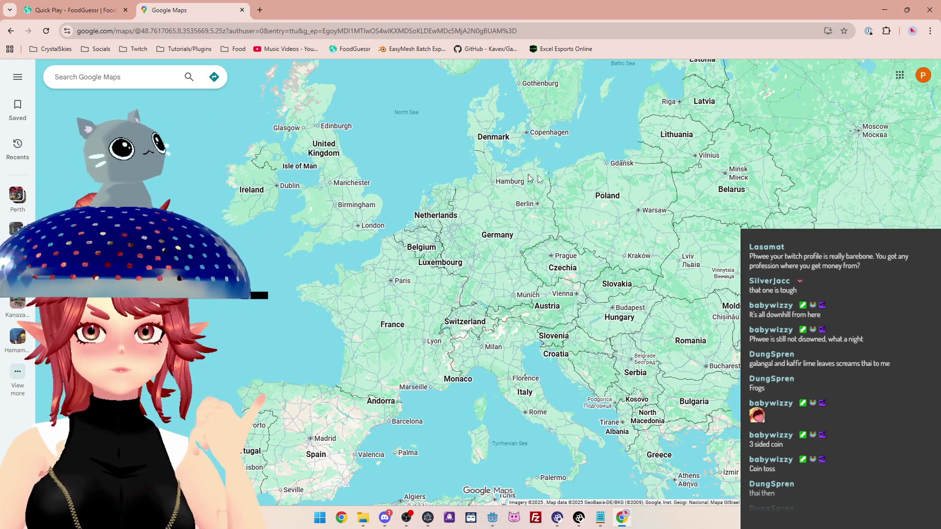
# Recheck the round 4 croquette in FoodGuessr, then come back to Google Maps
pyautogui.moveTo(262, 195)
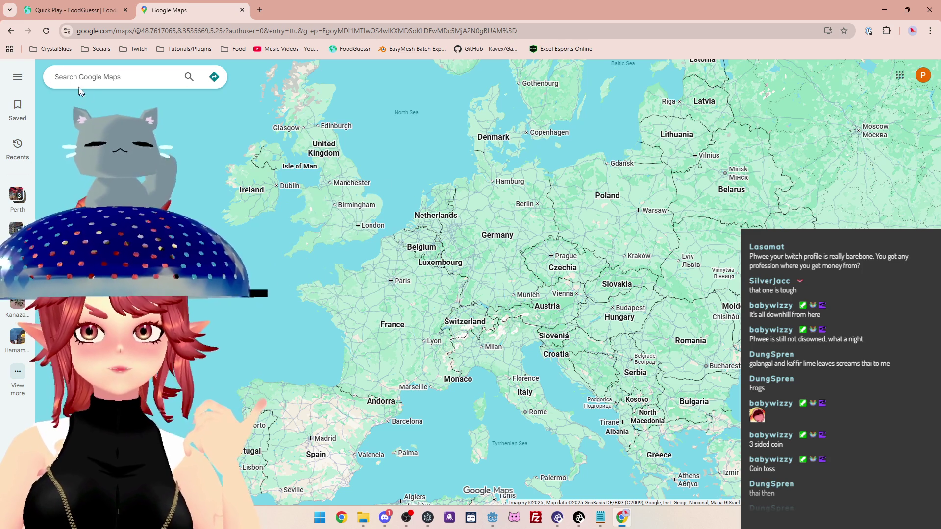
pyautogui.hotkey('ctrl', 'Tab')
pyautogui.click(181, 10)
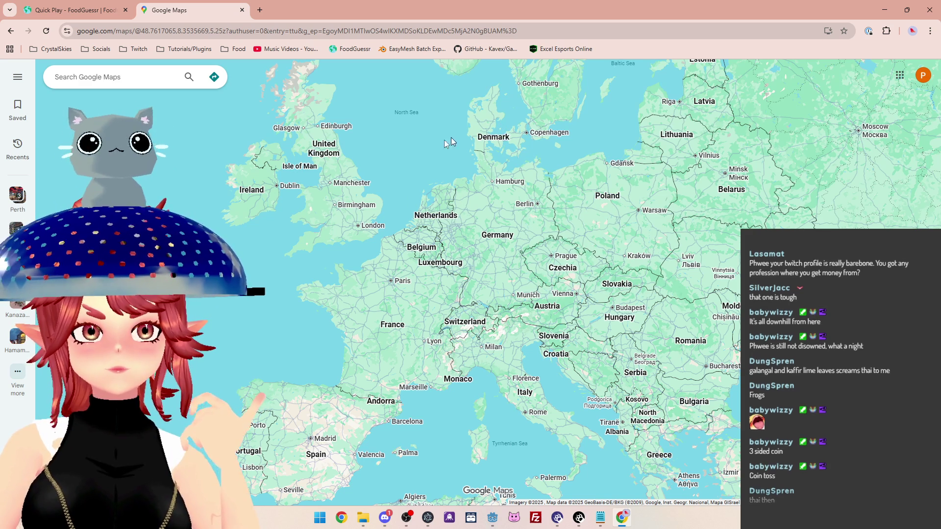
pyautogui.click(91, 15)
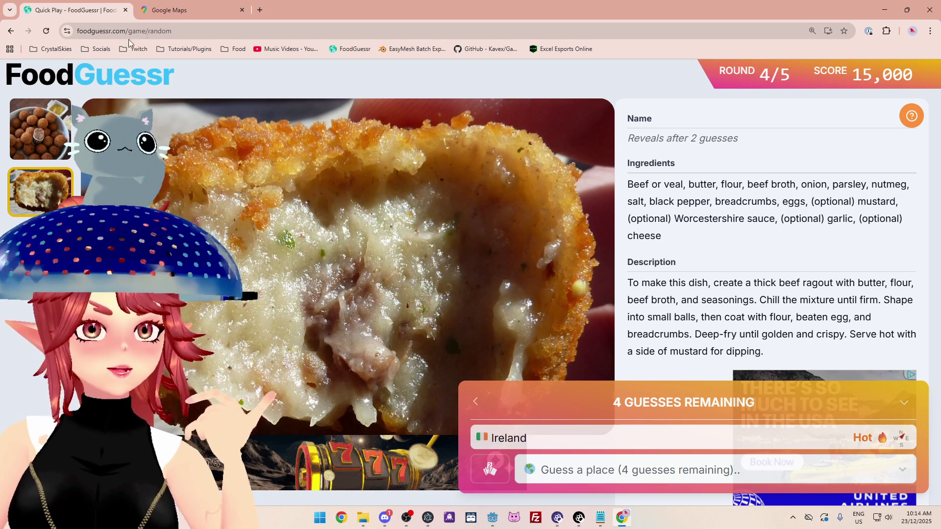
pyautogui.click(182, 9)
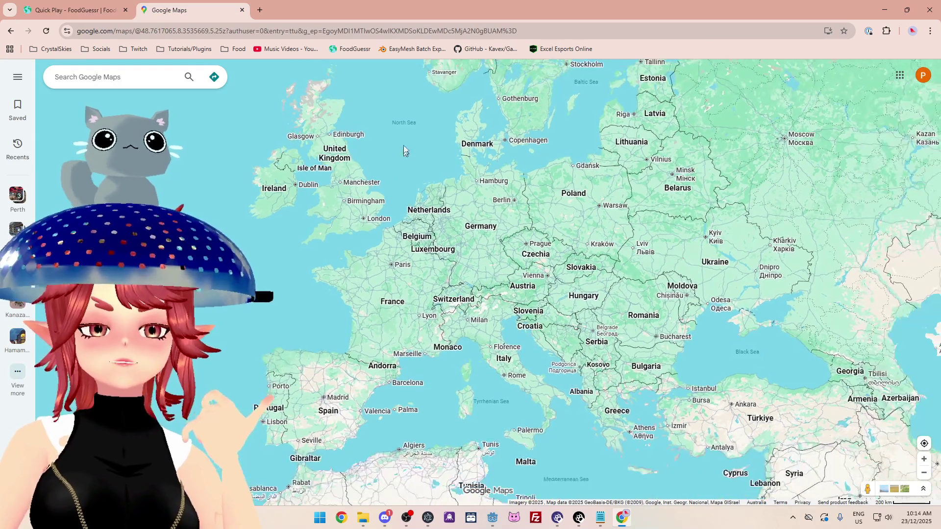
# Zoom over the UK and back out, pan toward central and eastern Europe, then return to the game
pyautogui.scroll(-1, 348, 219)
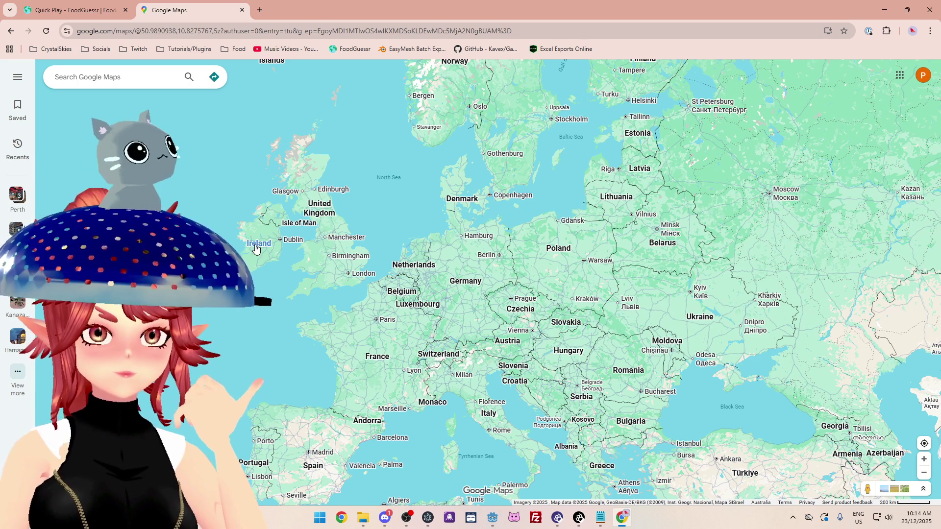
pyautogui.scroll(2, 307, 226)
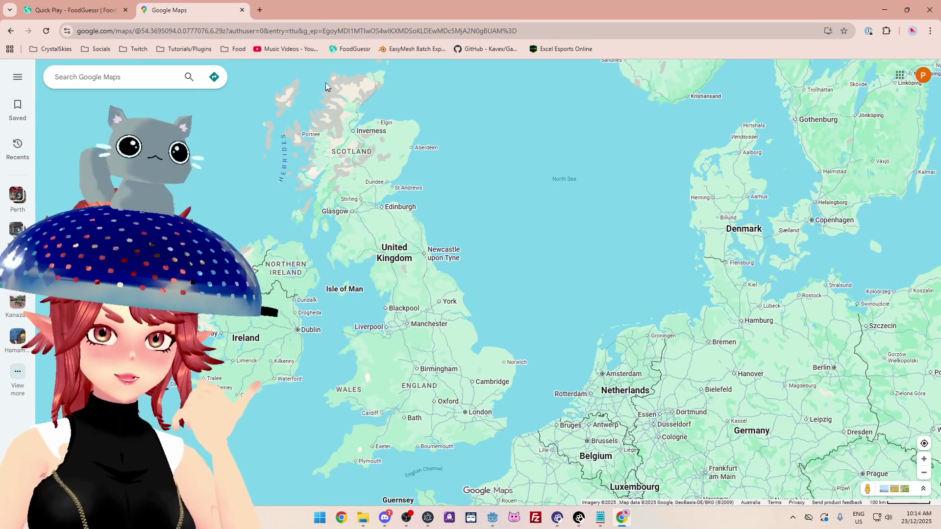
pyautogui.scroll(-1, 245, 326)
pyautogui.moveTo(245, 326); pyautogui.dragTo(219, 253)
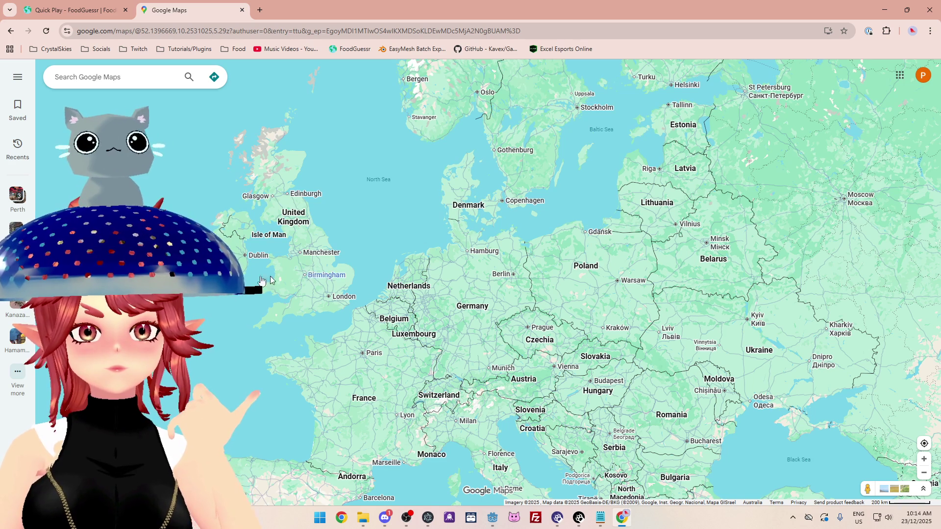
pyautogui.click(105, 11)
# Guess Netherlands, revealing Bitterballen for 4,500 points, and move on to round 5
pyautogui.click(584, 473)
pyautogui.write('net')
pyautogui.click(576, 432)
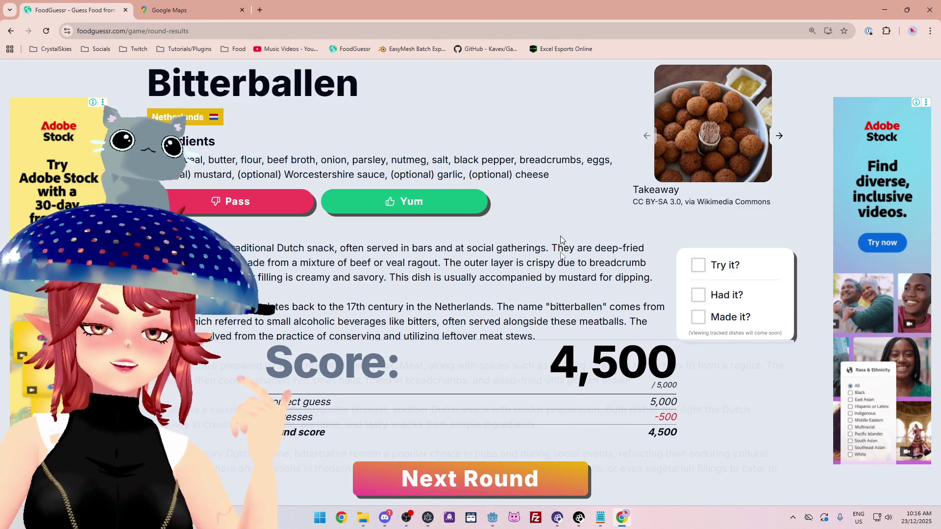
pyautogui.click(525, 478)
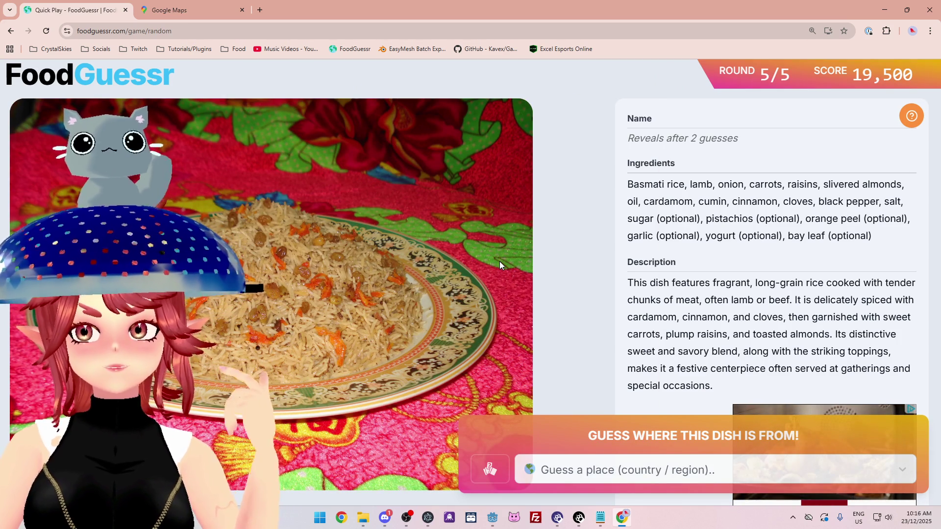
# Mark the lamb or beef, cloves, and carrot-raisin-almond garnish mentions in the round 5 description
pyautogui.moveTo(674, 300); pyautogui.dragTo(854, 300)
pyautogui.moveTo(754, 318); pyautogui.dragTo(826, 319)
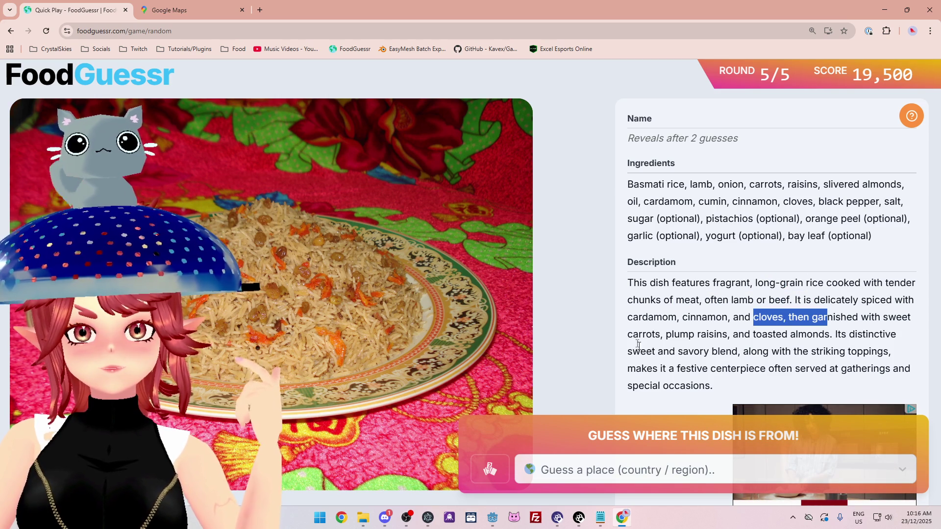
pyautogui.moveTo(639, 334); pyautogui.dragTo(834, 346)
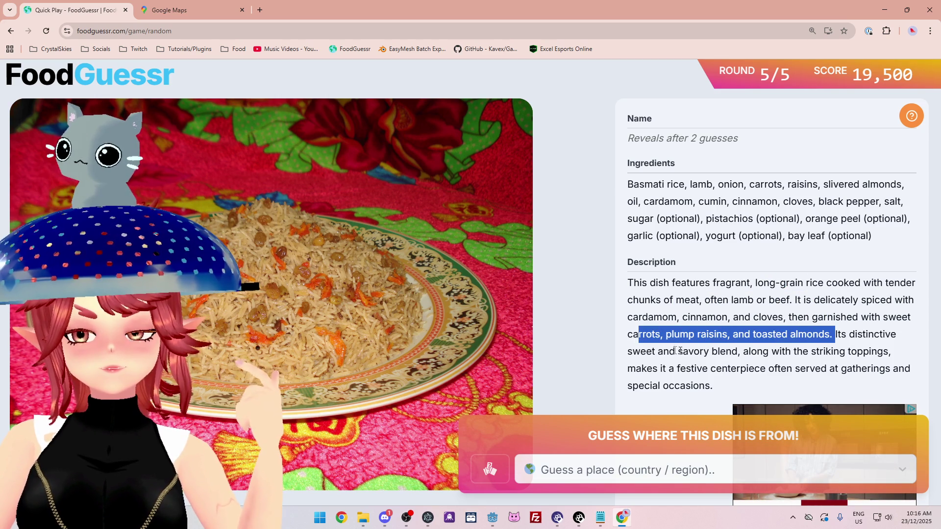
# Mark the sweet-savory blend and festive centerpiece phrases, then pan the map to the Middle East and Asia
pyautogui.moveTo(645, 351); pyautogui.dragTo(675, 351)
pyautogui.moveTo(769, 351); pyautogui.dragTo(850, 352)
pyautogui.moveTo(679, 369); pyautogui.dragTo(855, 371)
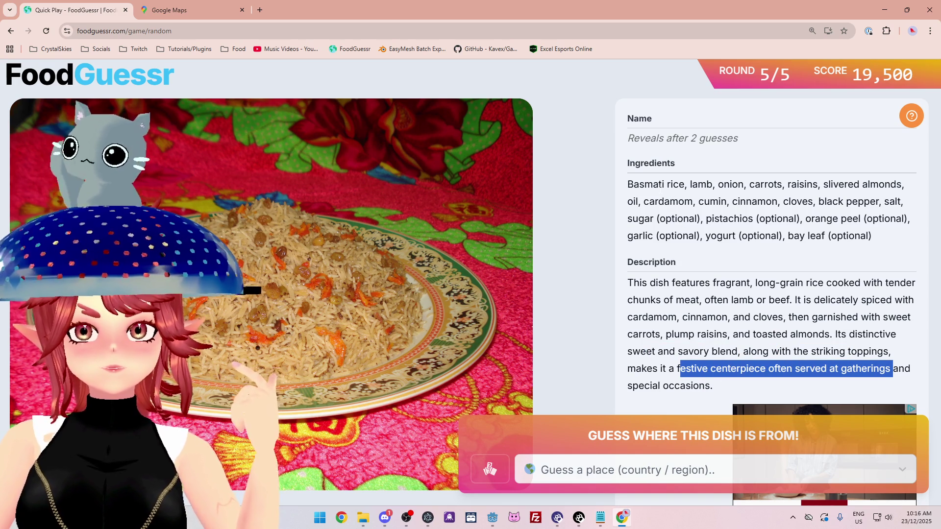
pyautogui.click(200, 12)
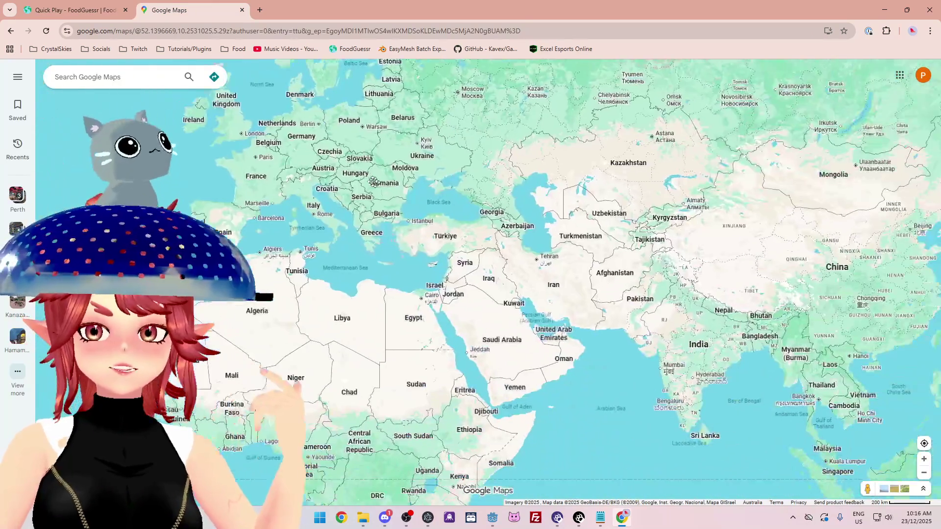
pyautogui.moveTo(542, 343)
pyautogui.mouseDown()
pyautogui.moveTo(499, 313)
pyautogui.moveTo(343, 292)
pyautogui.mouseUp()
# Zoom in on India and back out over Asia, then return to the round 5 dish
pyautogui.scroll(2, 427, 304)
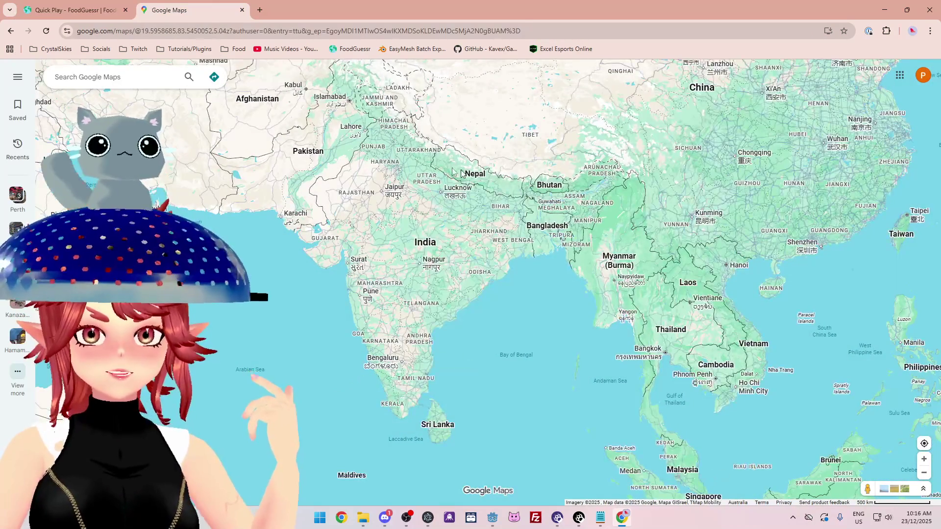
pyautogui.moveTo(339, 172)
pyautogui.mouseDown()
pyautogui.moveTo(335, 239)
pyautogui.moveTo(341, 178)
pyautogui.mouseUp()
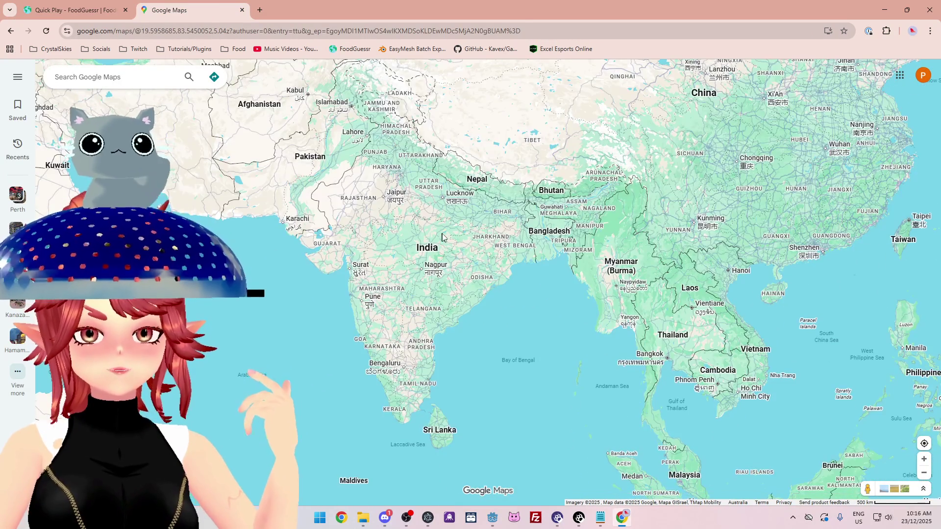
pyautogui.scroll(-1, 387, 255)
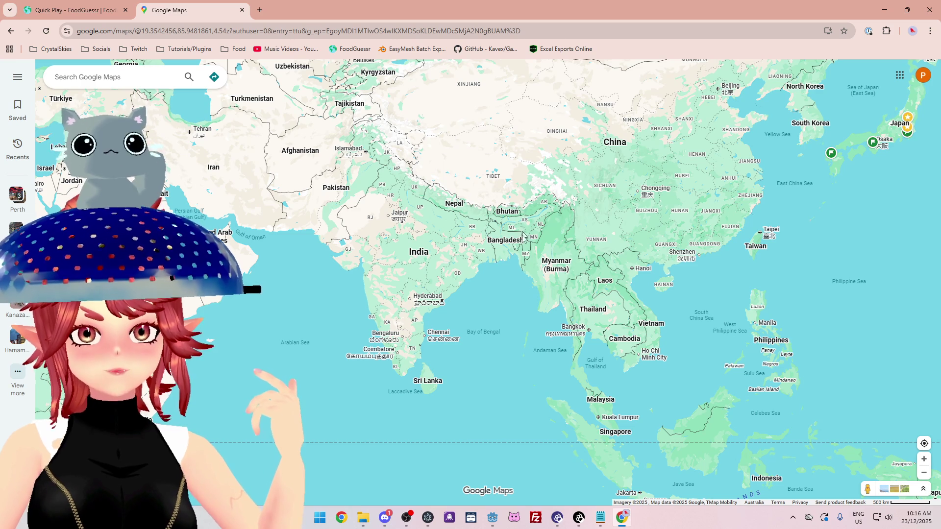
pyautogui.click(73, 10)
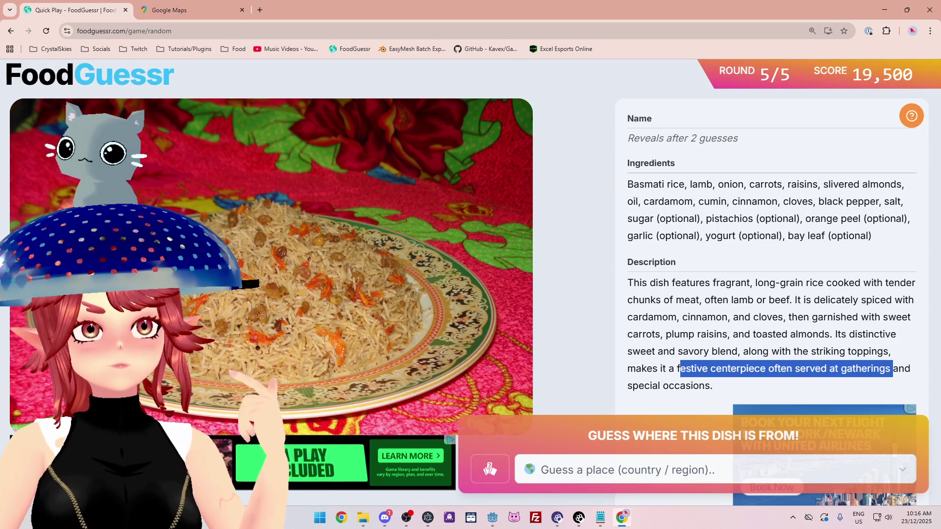
# Start an India guess with 'in' but cancel it unsubmitted, then return to the Asia map
pyautogui.click(715, 474)
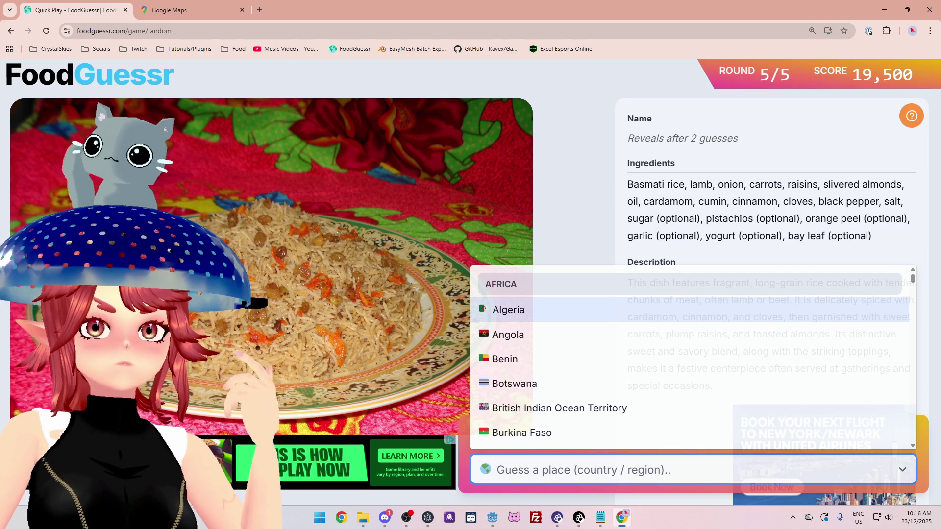
pyautogui.write('in')
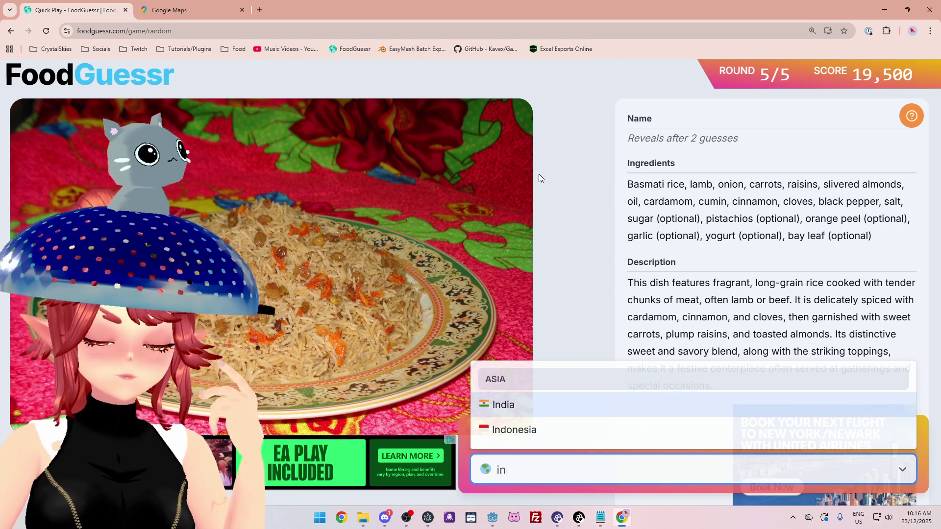
pyautogui.press('BackSpace')
pyautogui.press('BackSpace')
pyautogui.press('BackSpace')
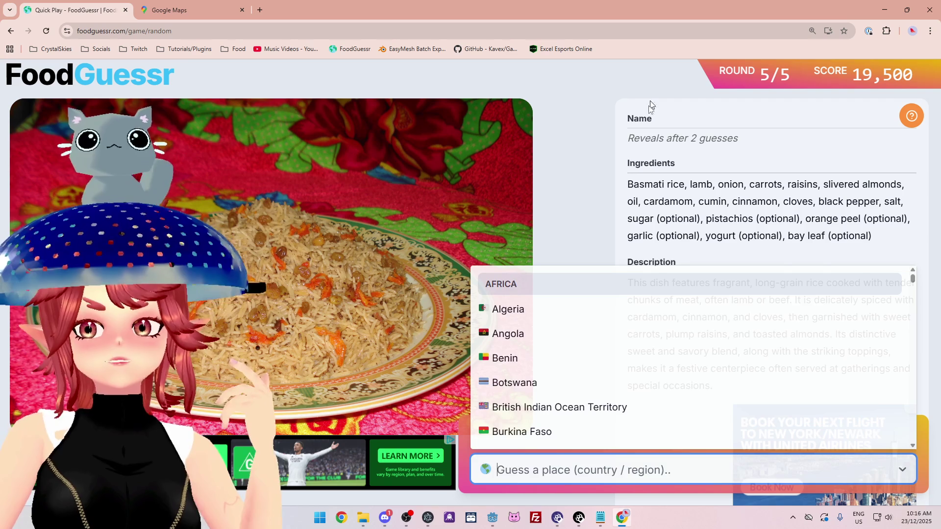
pyautogui.click(514, 152)
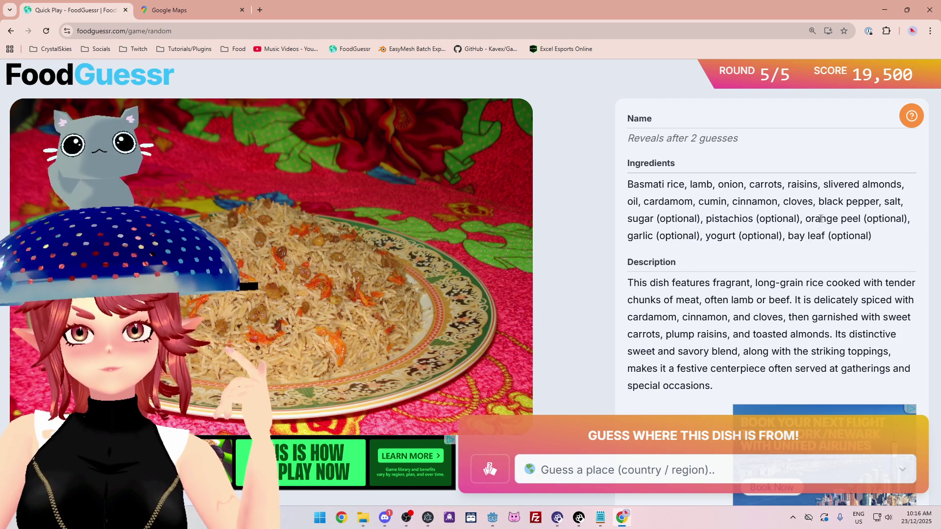
pyautogui.click(154, 11)
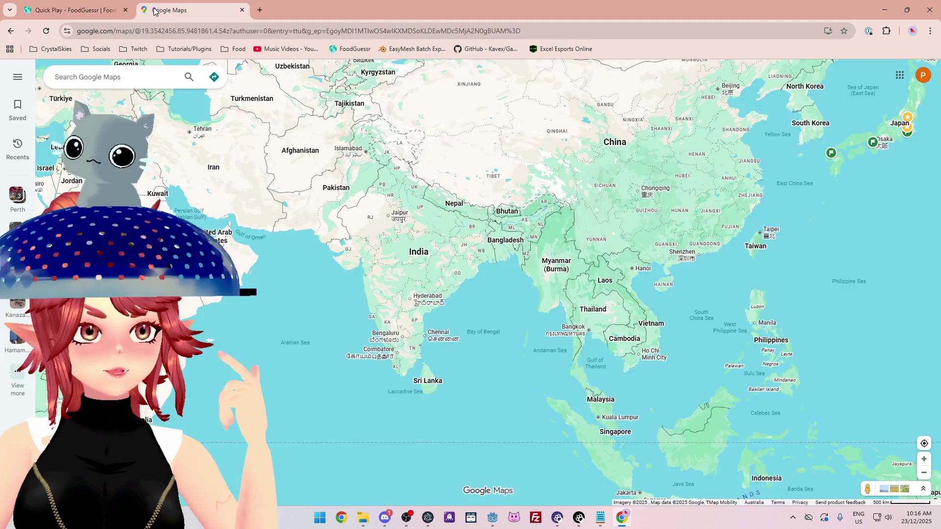
# Pan Google Maps from India out to a Europe-to-Japan view, then go back to FoodGuessr
pyautogui.scroll(2, 498, 263)
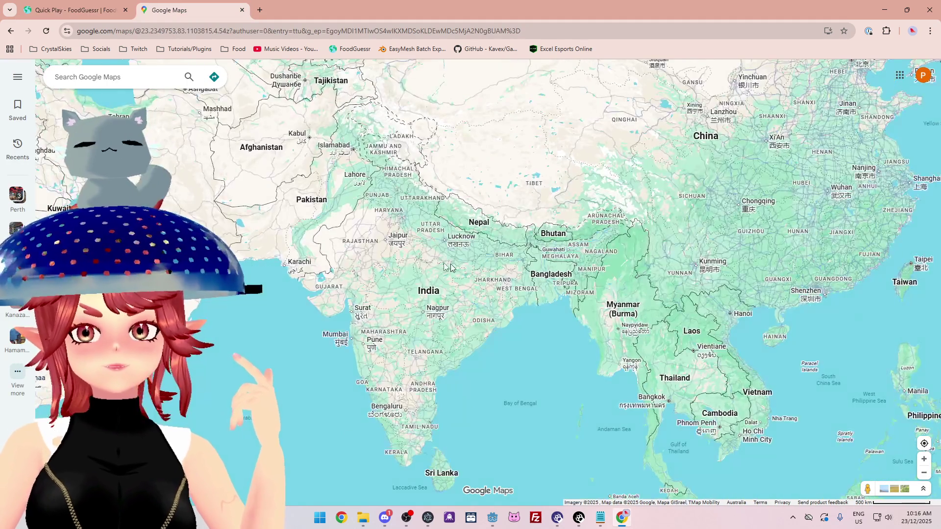
pyautogui.moveTo(450, 267)
pyautogui.mouseDown()
pyautogui.moveTo(469, 277)
pyautogui.moveTo(433, 244)
pyautogui.moveTo(401, 272)
pyautogui.moveTo(409, 341)
pyautogui.moveTo(425, 382)
pyautogui.moveTo(489, 397)
pyautogui.moveTo(490, 297)
pyautogui.moveTo(554, 357)
pyautogui.moveTo(474, 291)
pyautogui.mouseUp()
pyautogui.scroll(-3, 475, 291)
pyautogui.moveTo(524, 363); pyautogui.dragTo(546, 388)
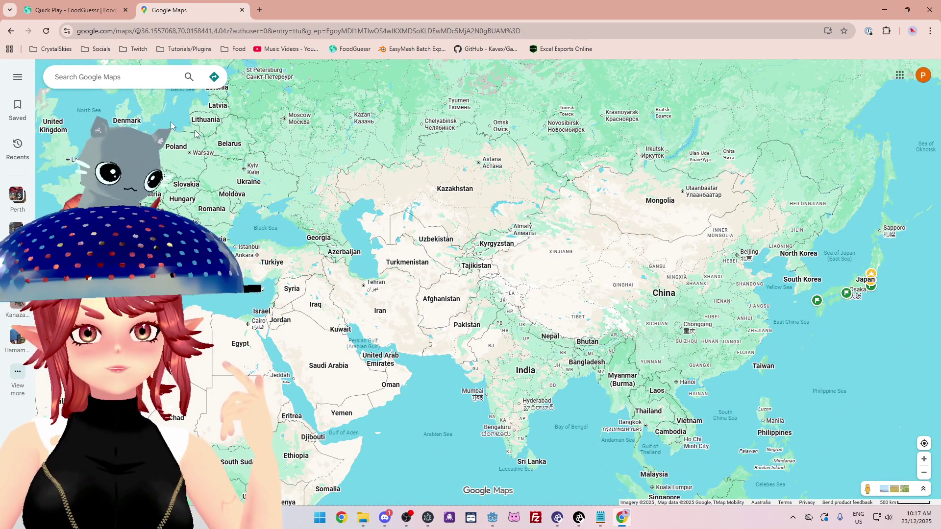
pyautogui.click(49, 7)
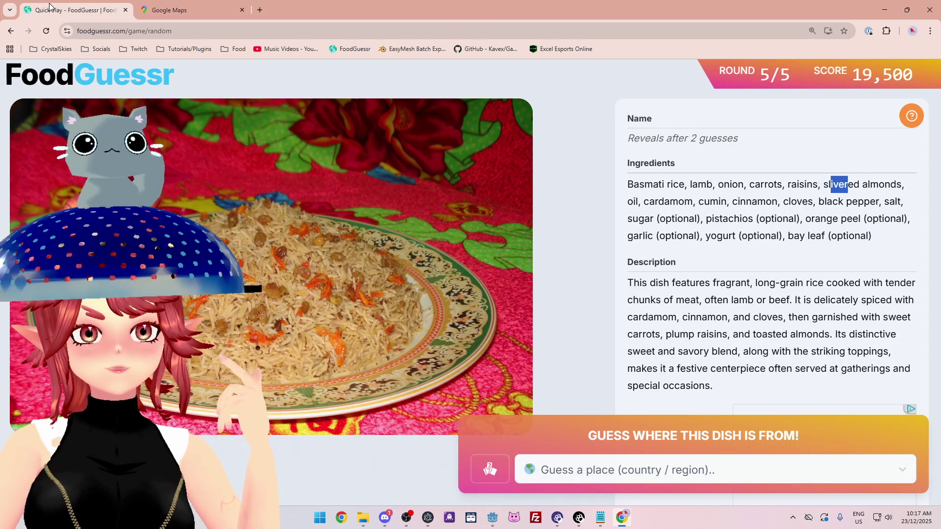
# Guess Uzbekistan for round 5's rice dish, then switch back to Google Maps
pyautogui.click(595, 473)
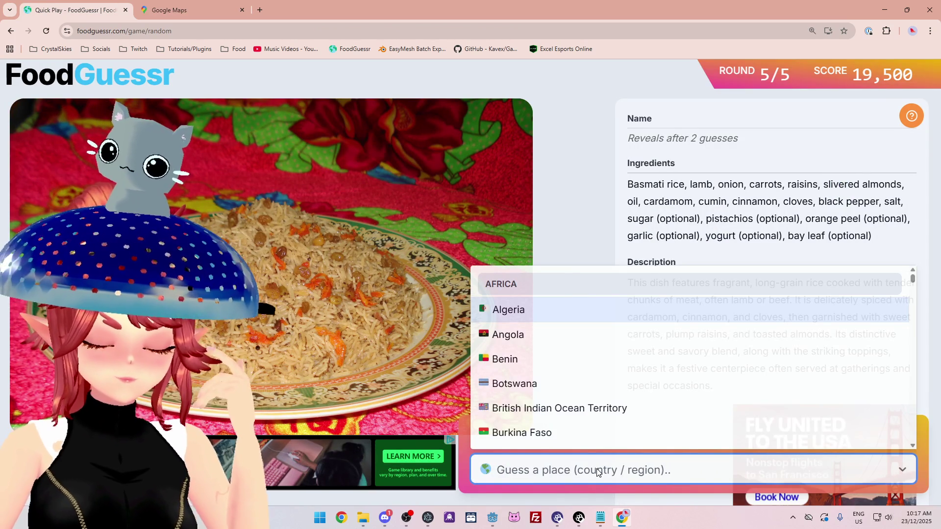
pyautogui.write('uz')
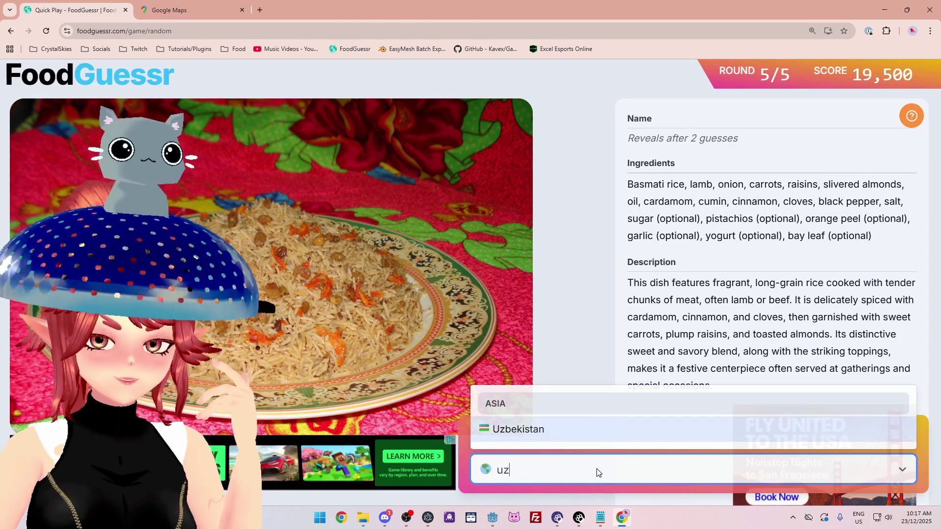
pyautogui.click(602, 429)
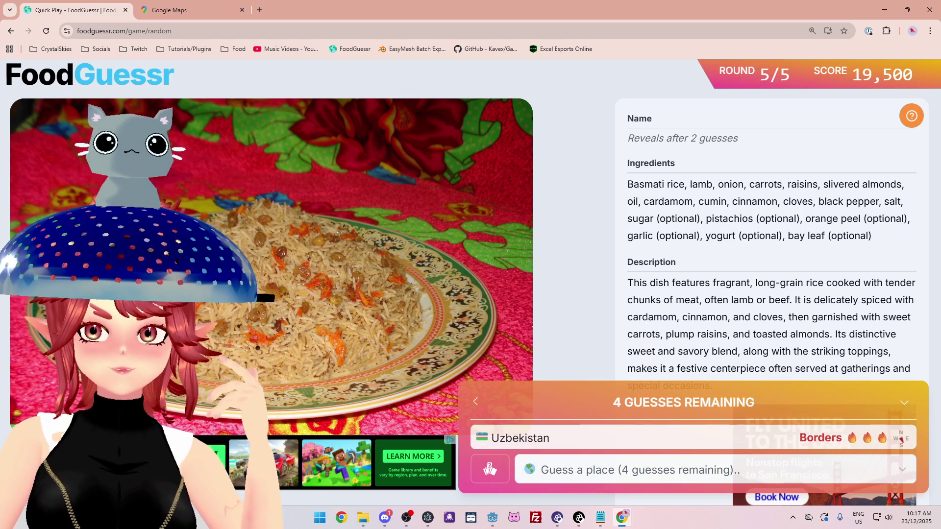
pyautogui.click(230, 10)
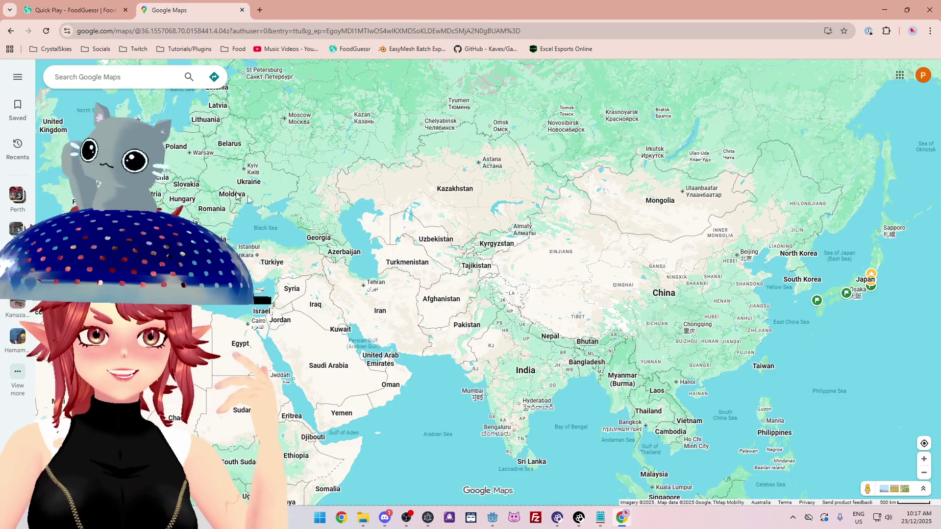
# Flip between FoodGuessr and Google Maps, zooming the map out over Central Asia
pyautogui.scroll(5, 500, 258)
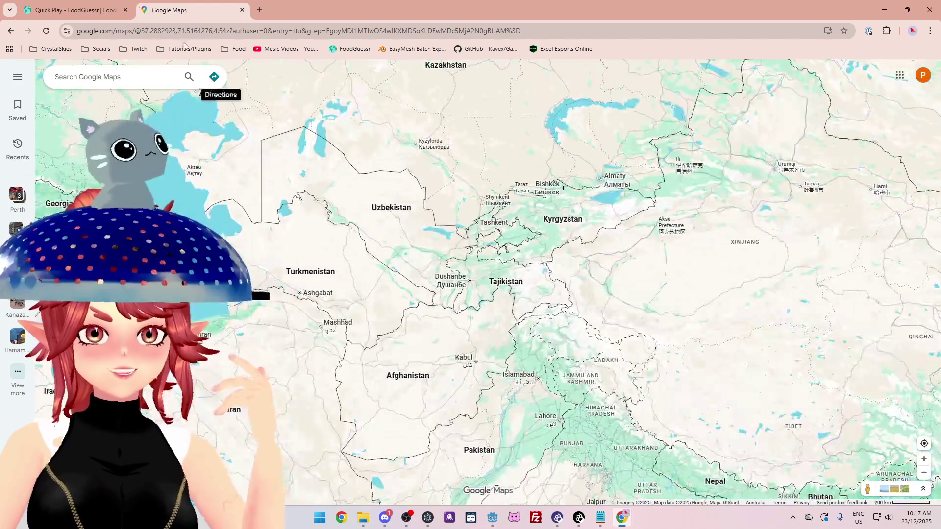
pyautogui.click(76, 11)
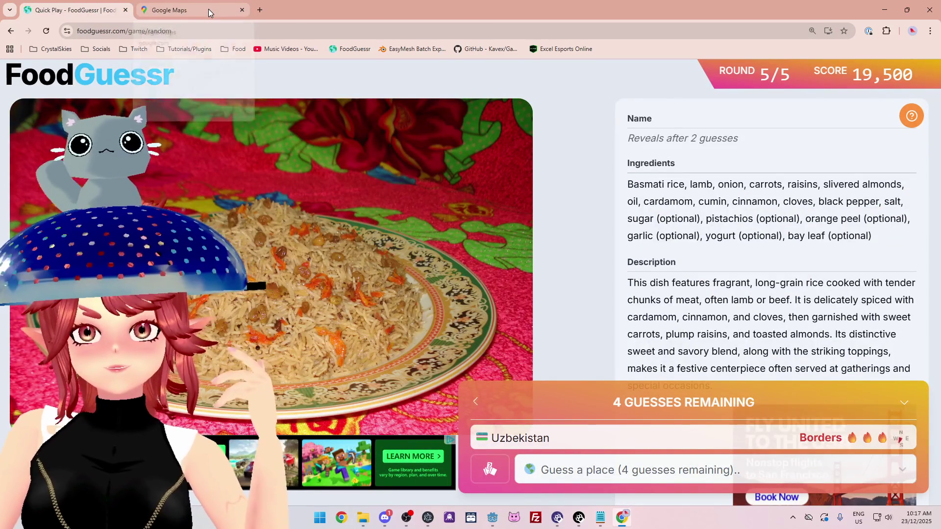
pyautogui.click(208, 9)
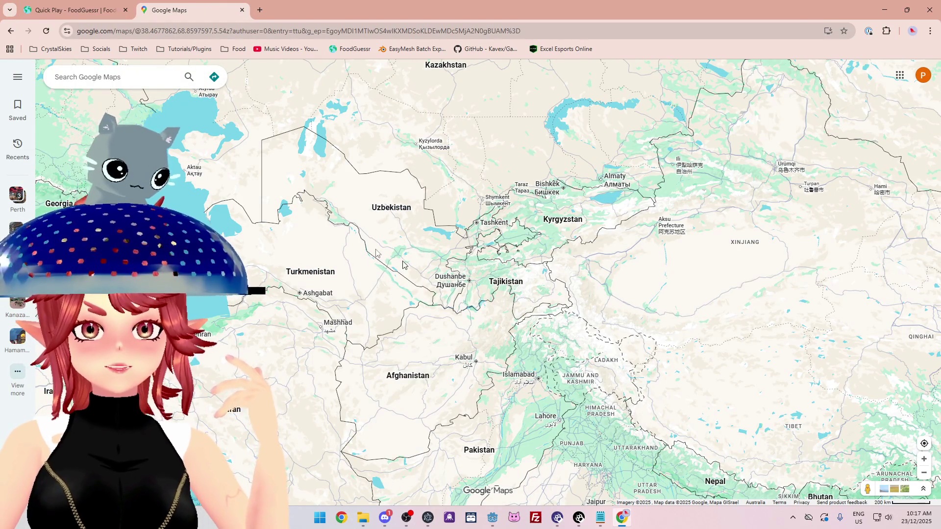
pyautogui.click(76, 11)
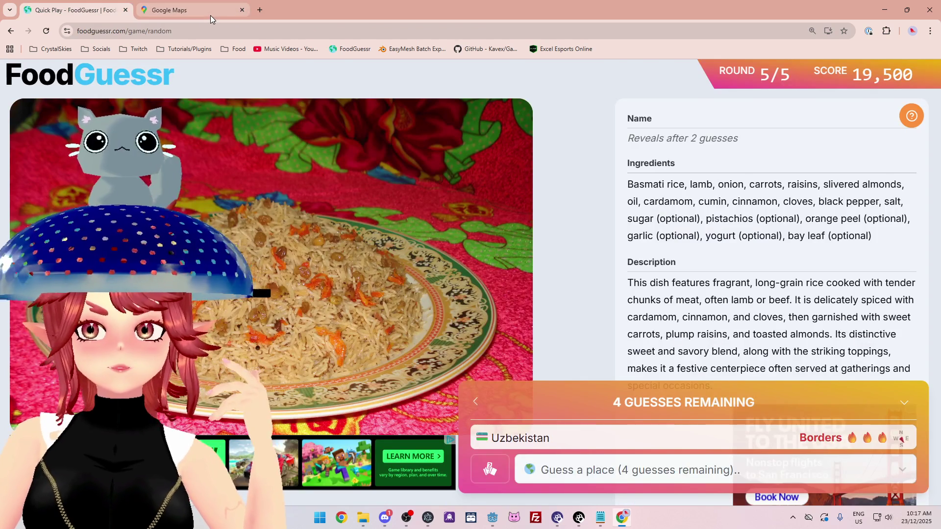
pyautogui.click(210, 16)
pyautogui.scroll(-2, 409, 305)
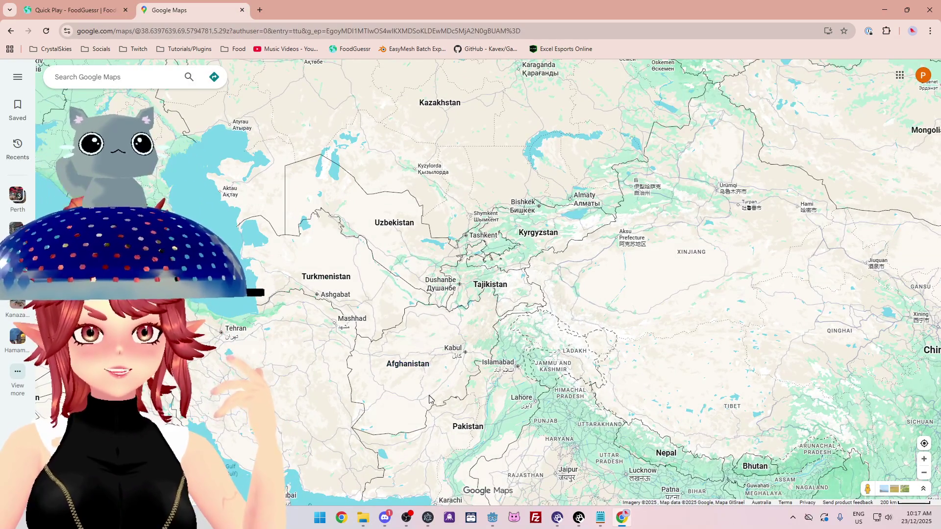
pyautogui.scroll(-2, 432, 352)
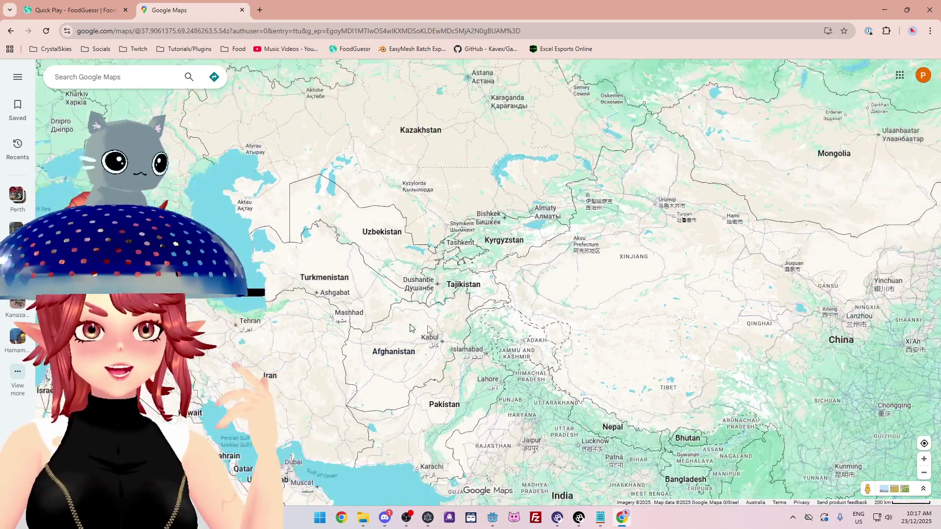
pyautogui.scroll(-1, 382, 251)
# Pan the map toward India and China and back across Central Asia, then return to FoodGuessr
pyautogui.moveTo(465, 399)
pyautogui.mouseDown()
pyautogui.moveTo(383, 251)
pyautogui.moveTo(470, 363)
pyautogui.mouseUp()
pyautogui.scroll(3, 343, 174)
pyautogui.moveTo(345, 224); pyautogui.dragTo(329, 168)
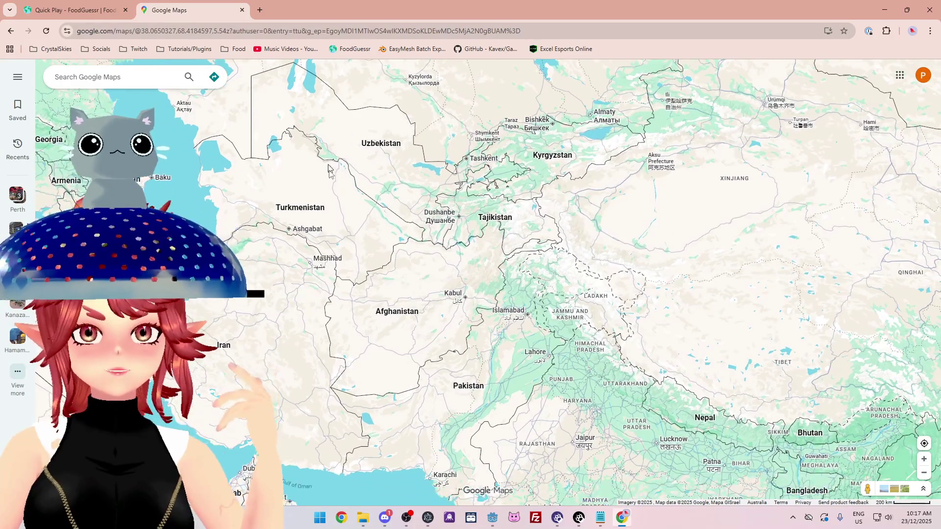
pyautogui.click(118, 12)
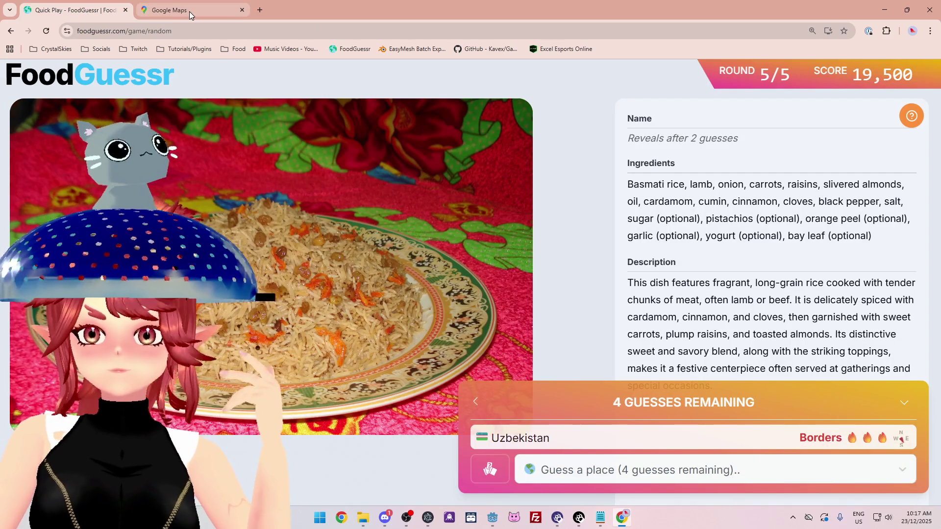
pyautogui.moveTo(189, 11)
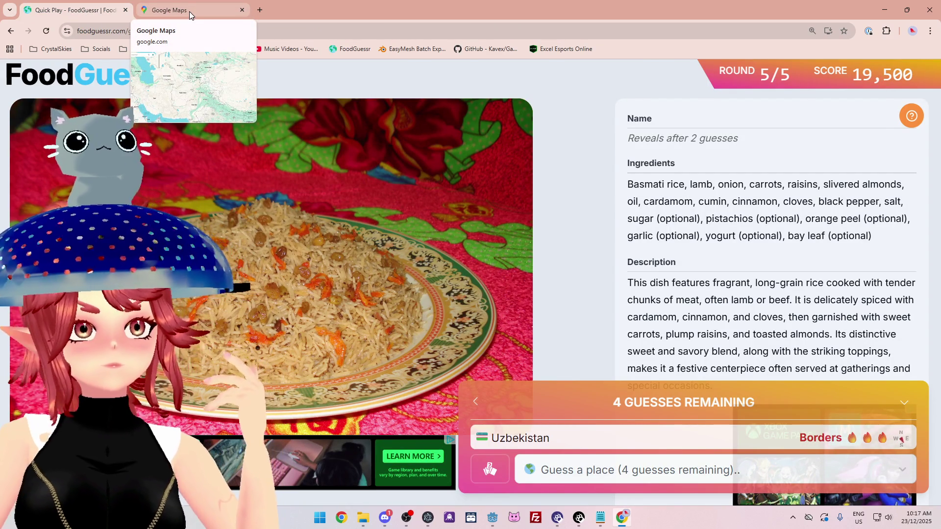
pyautogui.click(189, 11)
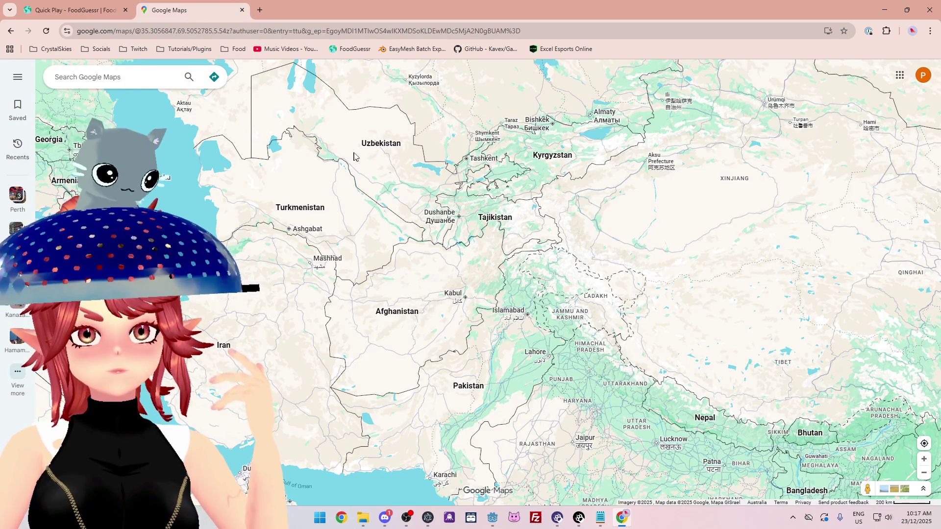
pyautogui.moveTo(455, 192); pyautogui.dragTo(406, 169)
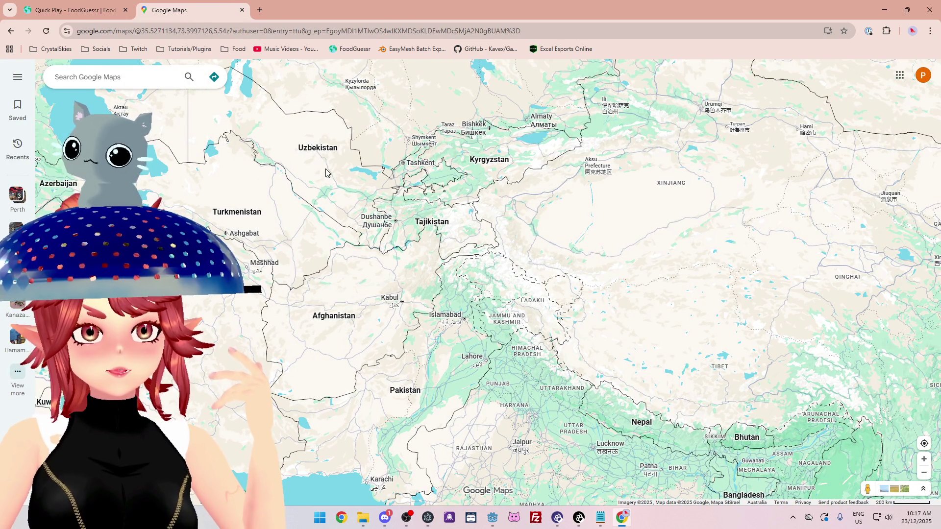
pyautogui.click(121, 6)
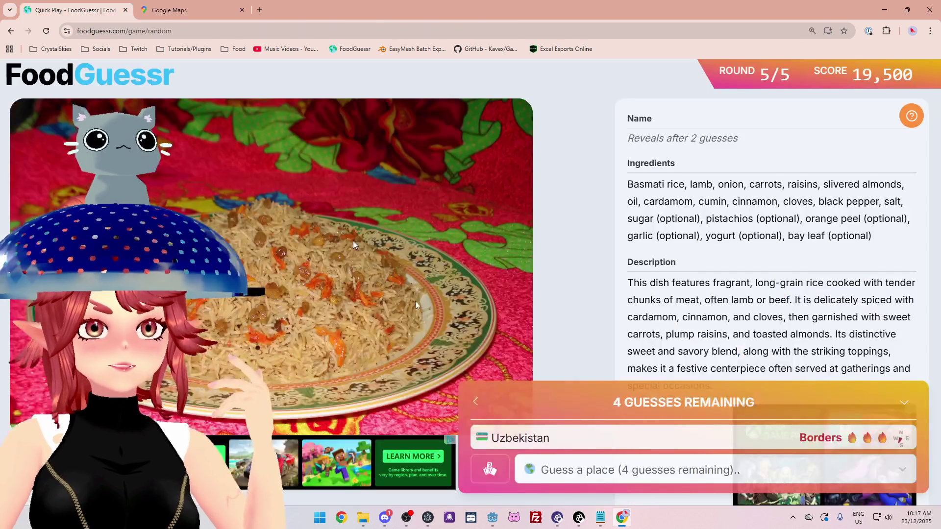
# Submit Afghanistan as the second guess, revealing Kabuli pulao for 4,500 points
pyautogui.click(570, 463)
pyautogui.write('af')
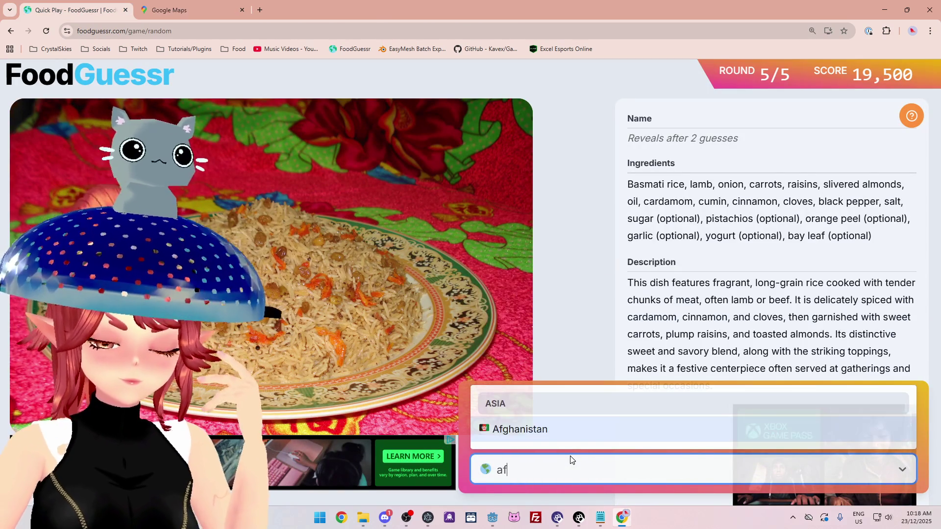
pyautogui.press('Return')
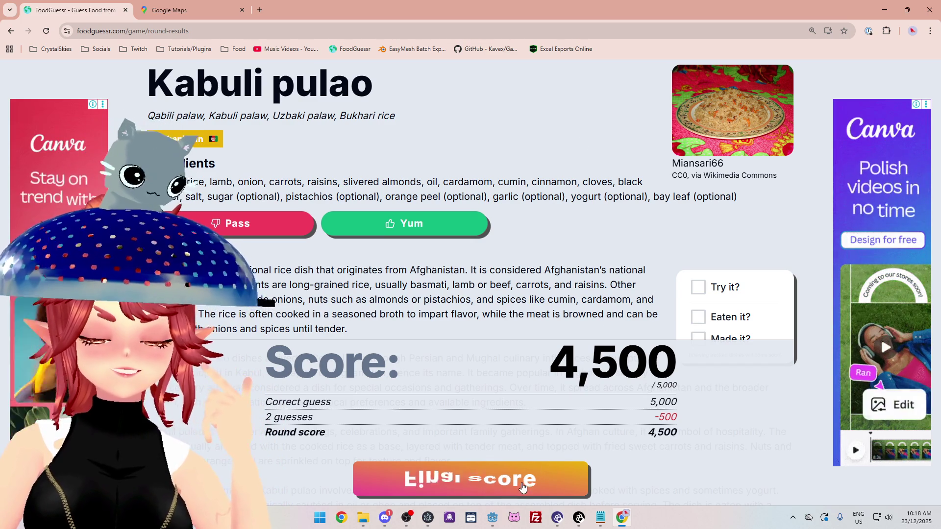
# Advance to the final results, 24,000 of 25,000 rated Gastronomical Genius, and open a new tab
pyautogui.press('space')
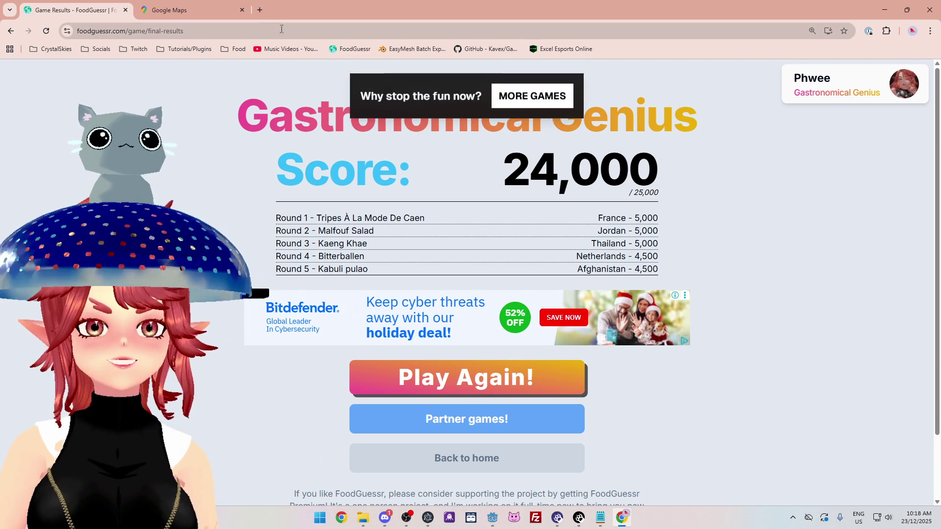
pyautogui.click(260, 10)
# Search 'asian score meanings', refine it to 'asian grade meanings meme', and show image results
pyautogui.write('asian scr')
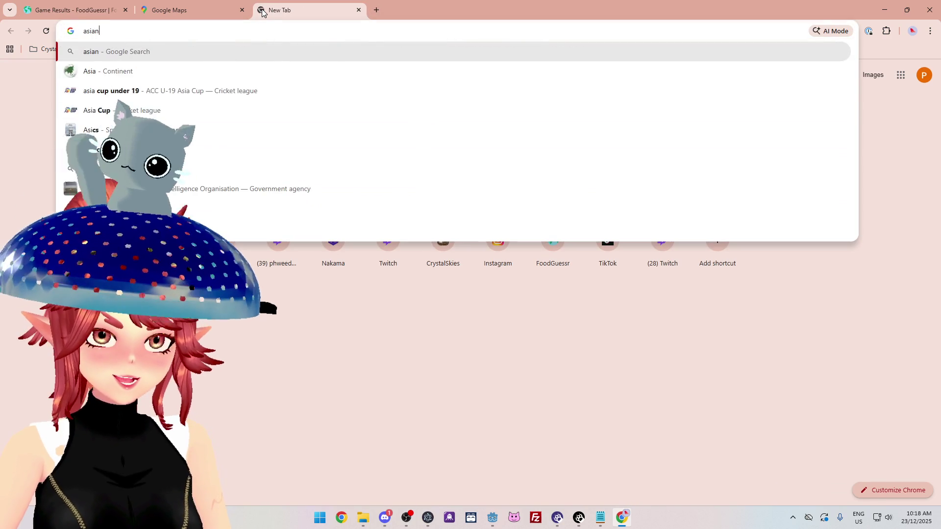
pyautogui.write('ore meanings')
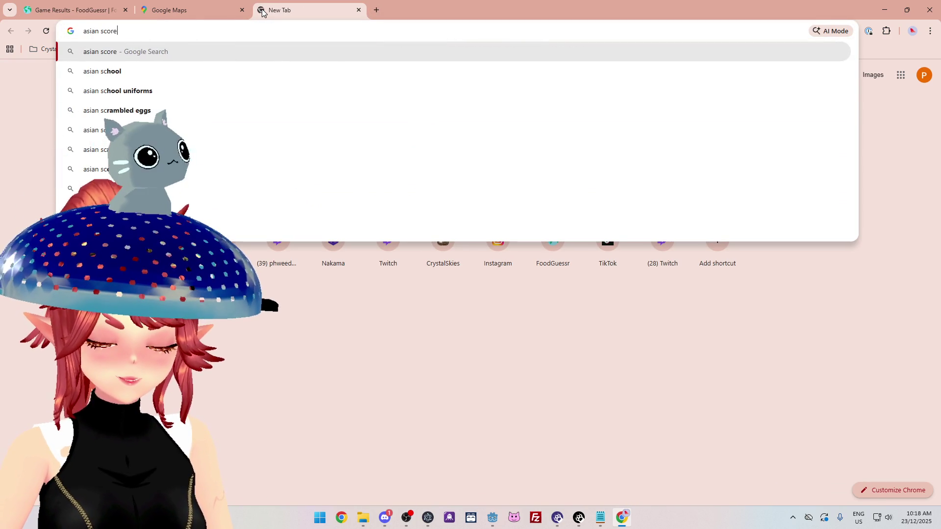
pyautogui.press('Return')
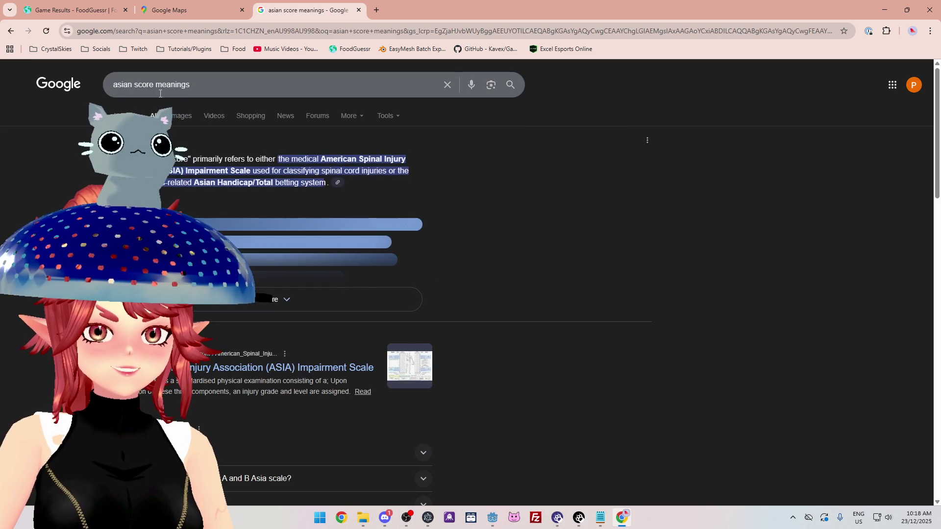
pyautogui.doubleClick(135, 85)
pyautogui.write('grade')
pyautogui.press('Return')
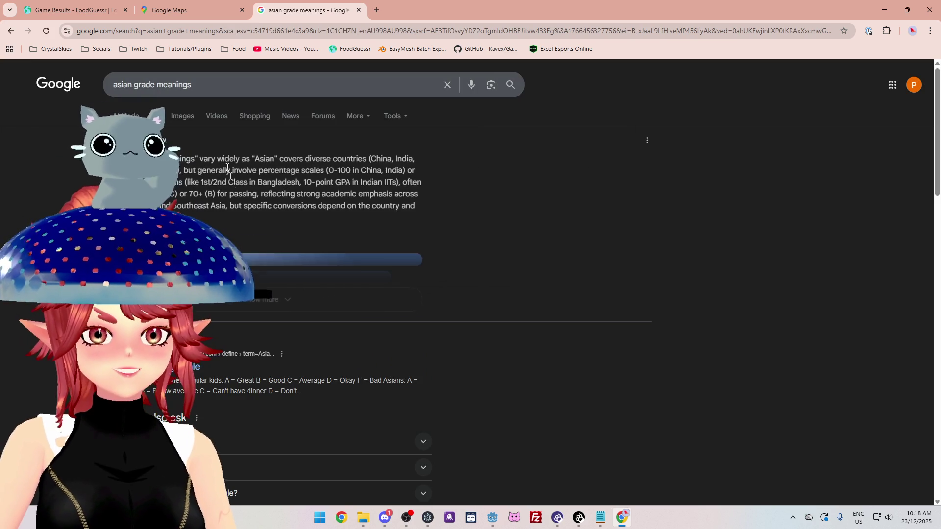
pyautogui.click(215, 88)
pyautogui.write('meme')
pyautogui.press('Return')
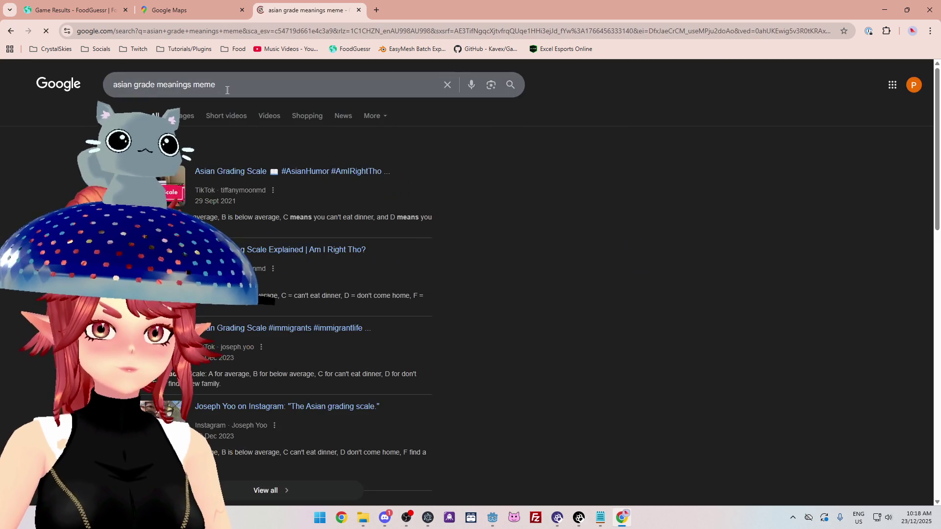
pyautogui.click(182, 115)
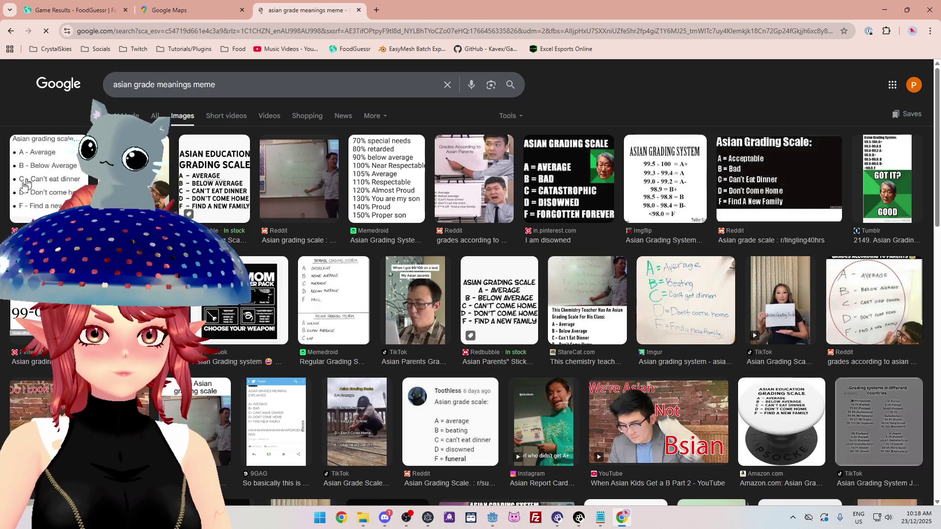
# Enlarge the first grading-scale meme image, then close the image search tab
pyautogui.click(61, 188)
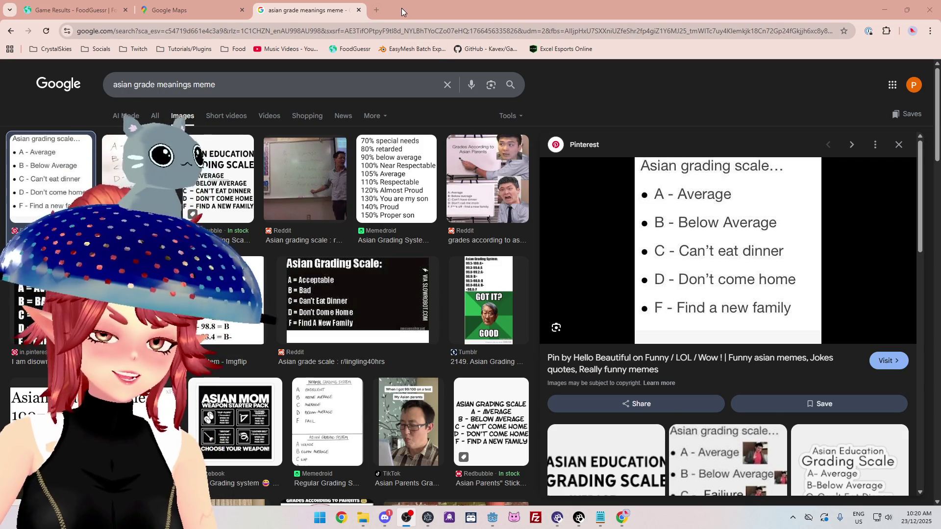
pyautogui.click(359, 10)
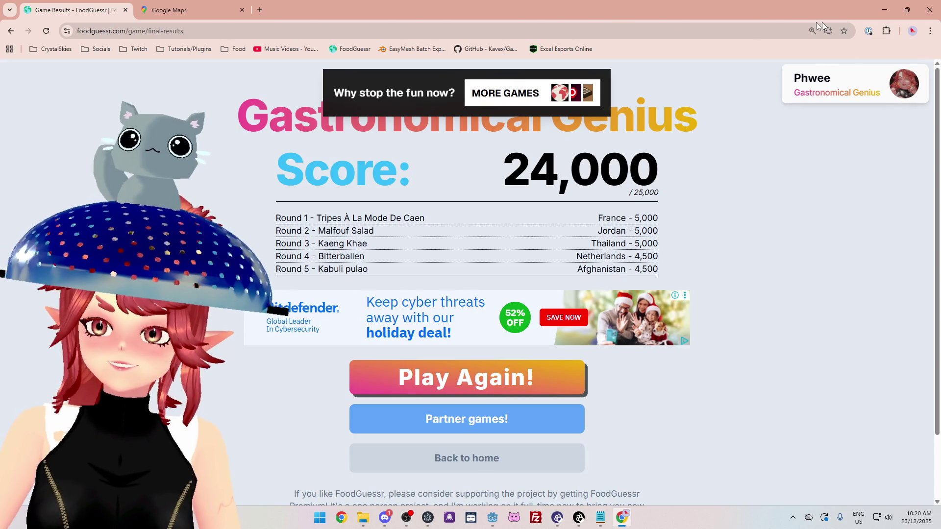
# Close Chrome to return to attack_cast.gd and put the caret at the end of line 18
pyautogui.click(932, 12)
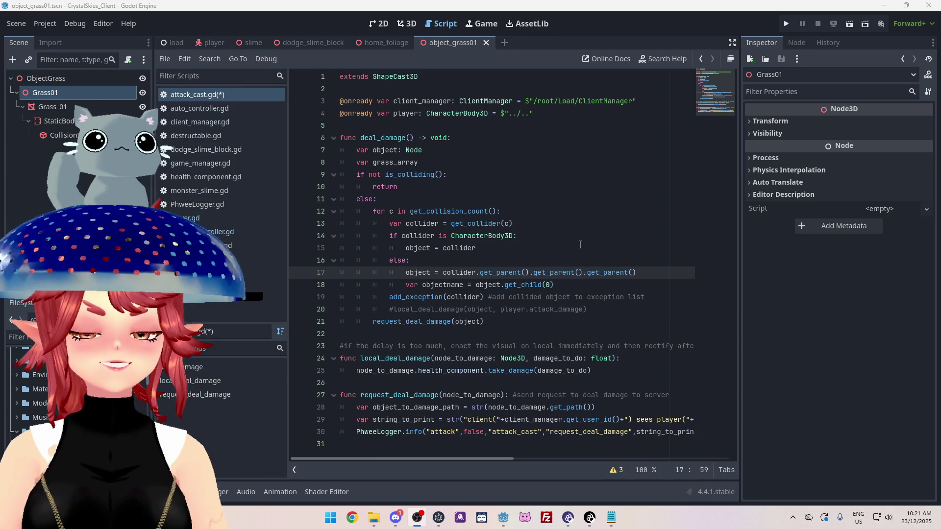
pyautogui.click(575, 289)
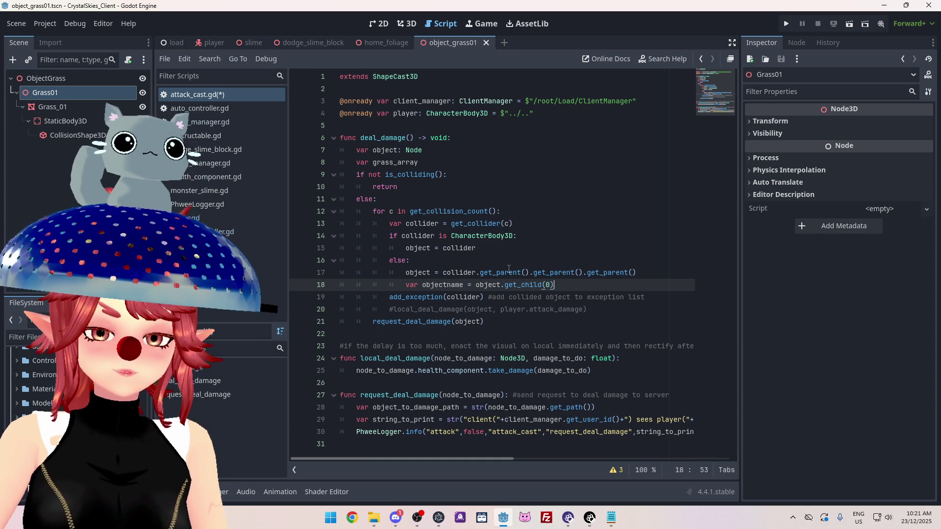
# Append .name to get_child(0) on line 18 via autocomplete, removing the extra parentheses
pyautogui.click(421, 162)
pyautogui.click(574, 287)
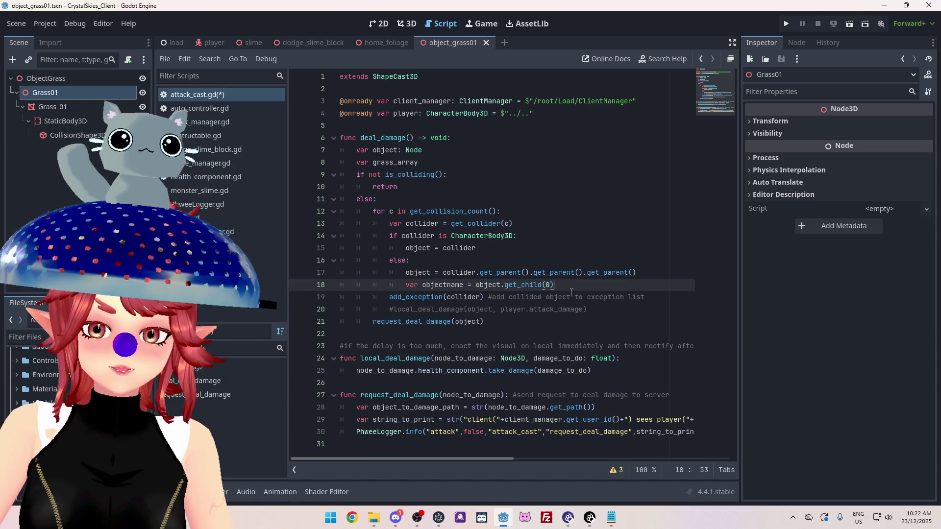
pyautogui.write('.name')
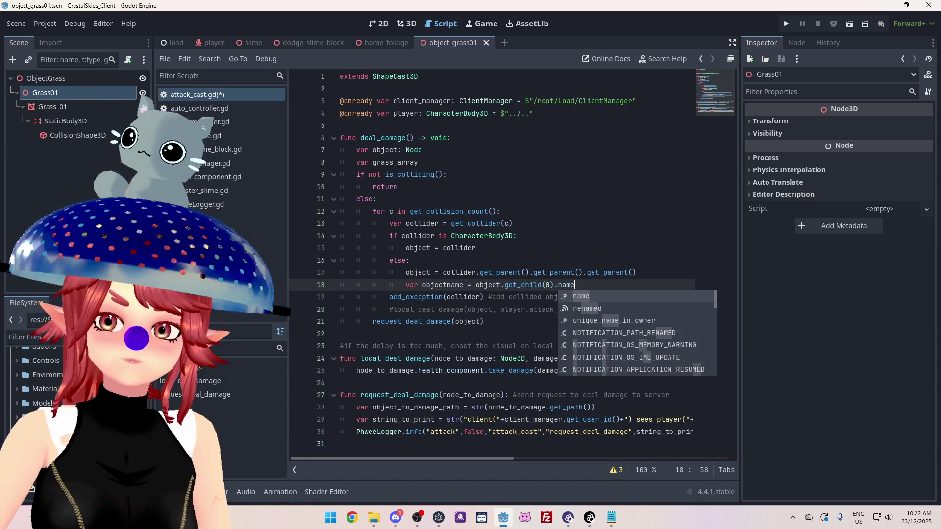
pyautogui.press('Return')
pyautogui.click(598, 275)
pyautogui.click(591, 284)
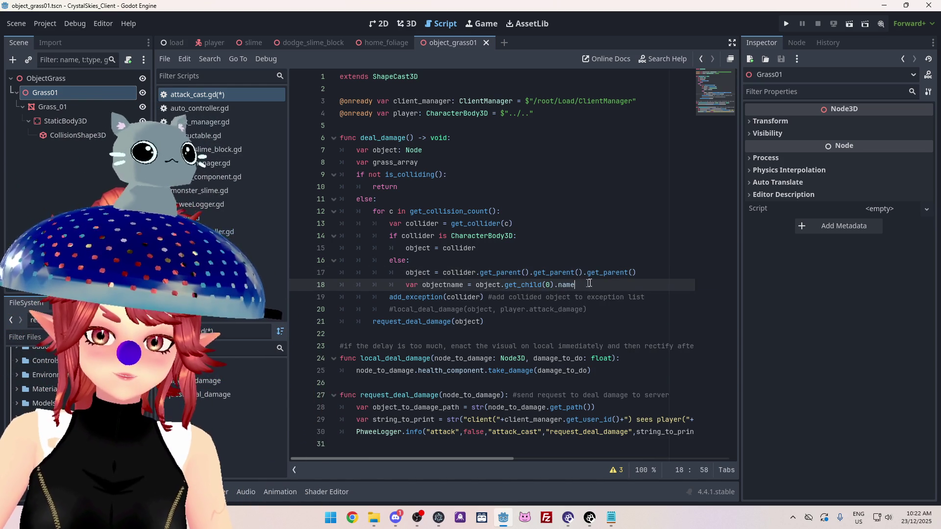
pyautogui.write('()')
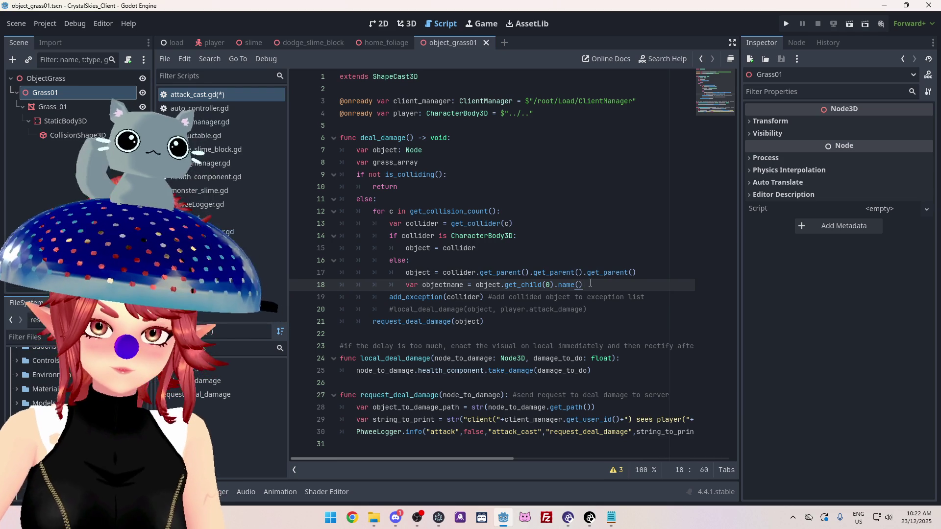
pyautogui.press('BackSpace')
pyautogui.press('BackSpace')
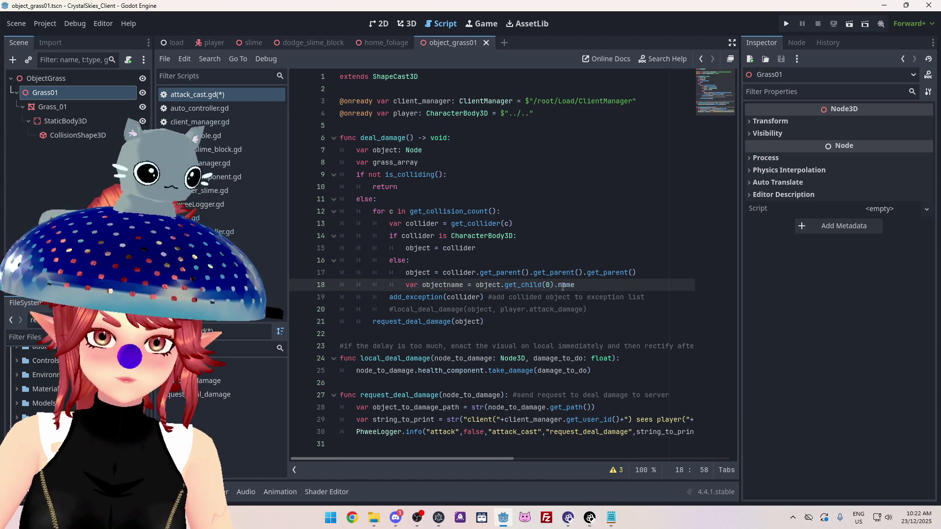
# Glance at another script, then redo the name completion on line 18 and move down a line
pyautogui.click(235, 221)
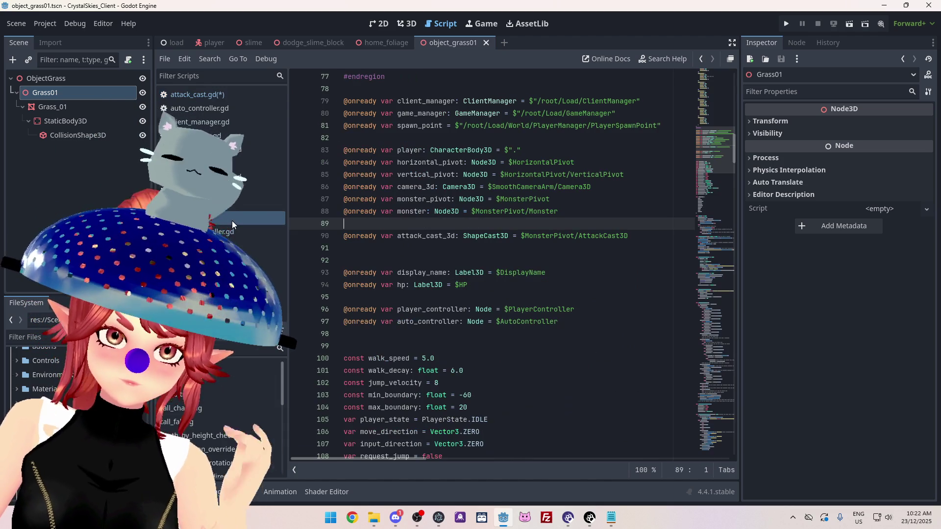
pyautogui.click(199, 91)
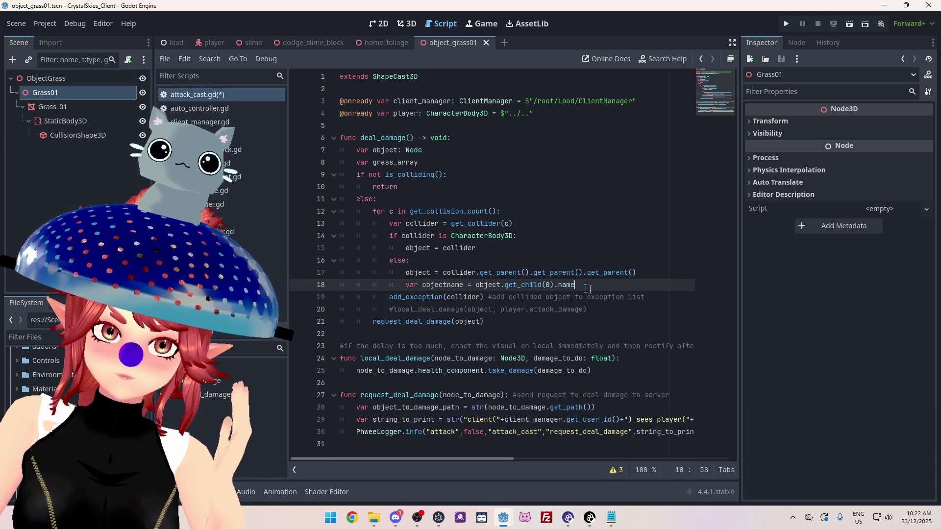
pyautogui.press('BackSpace')
pyautogui.press('BackSpace')
pyautogui.press('BackSpace')
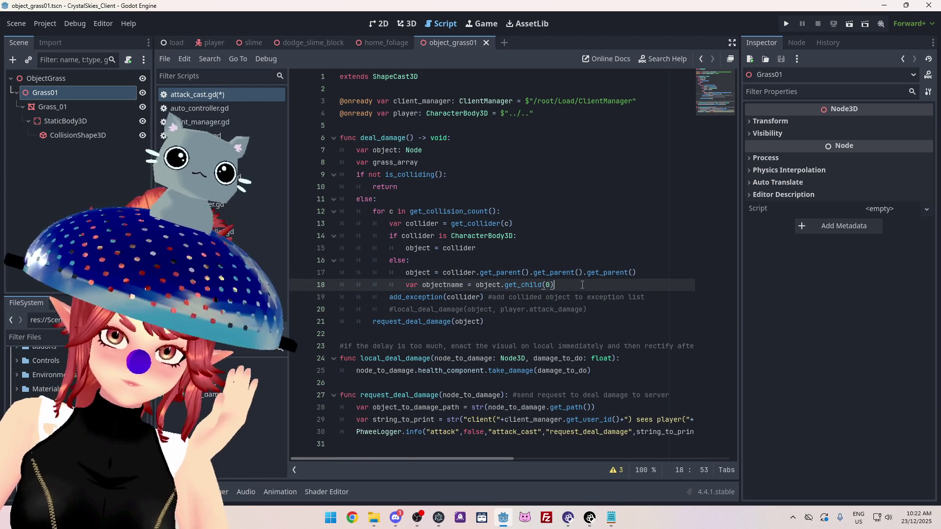
pyautogui.write('.')
pyautogui.hotkey('ctrl', 'space')
pyautogui.scroll(-3, 602, 338)
pyautogui.write('n')
pyautogui.press('Return')
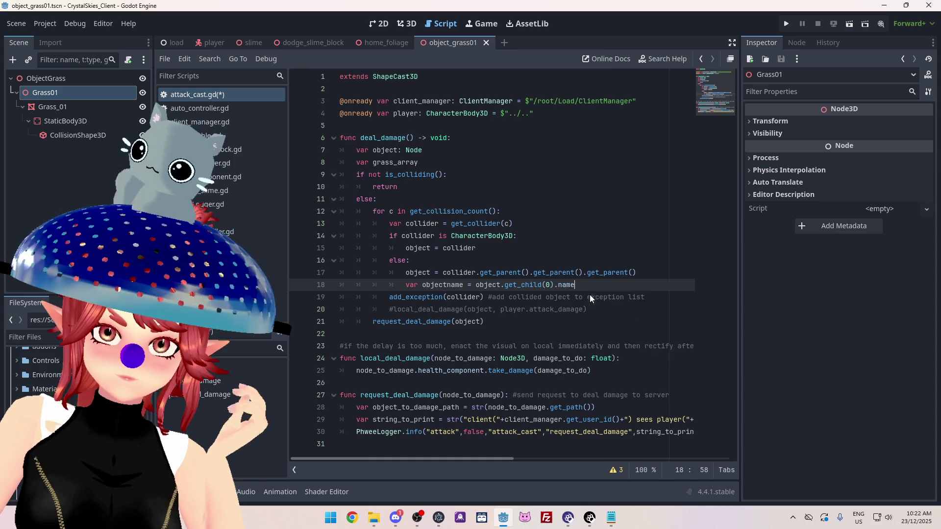
pyautogui.press('Down')
pyautogui.press('Down')
pyautogui.press('Down')
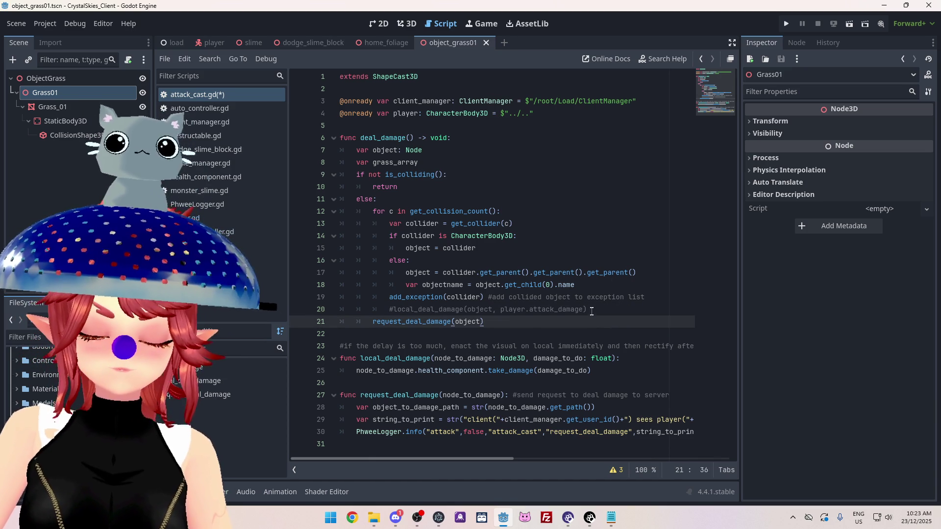
# Step the caret up attack_cast.gd to the top of the script, then down to empty line 5
pyautogui.click(591, 309)
pyautogui.click(613, 297)
pyautogui.click(610, 284)
pyautogui.click(568, 272)
pyautogui.click(527, 261)
pyautogui.click(524, 247)
pyautogui.click(523, 236)
pyautogui.click(522, 224)
pyautogui.click(509, 211)
pyautogui.click(495, 199)
pyautogui.click(481, 187)
pyautogui.click(468, 174)
pyautogui.click(464, 161)
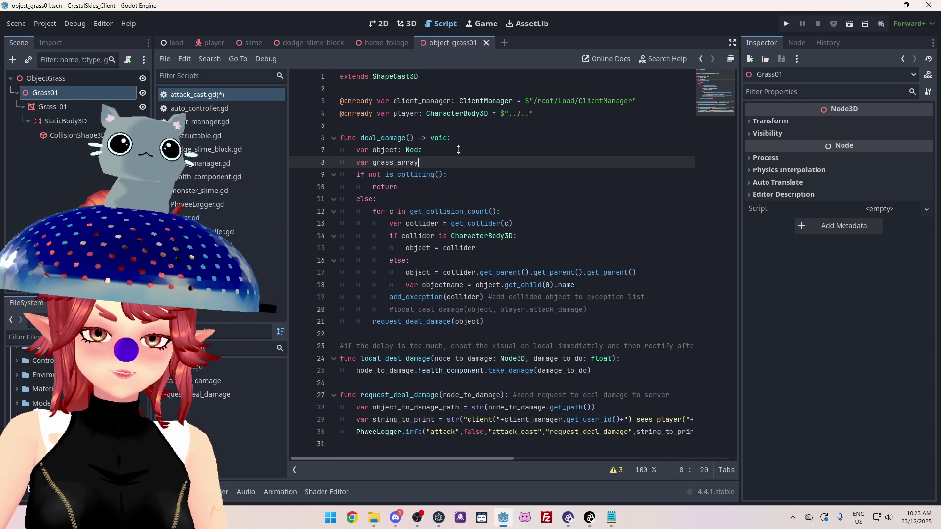
pyautogui.click(457, 150)
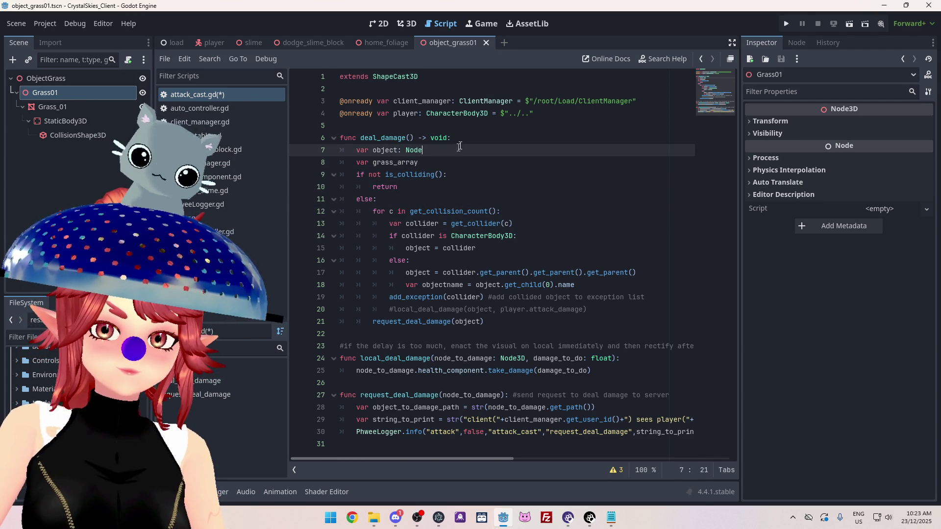
pyautogui.click(469, 137)
pyautogui.click(499, 125)
pyautogui.click(563, 113)
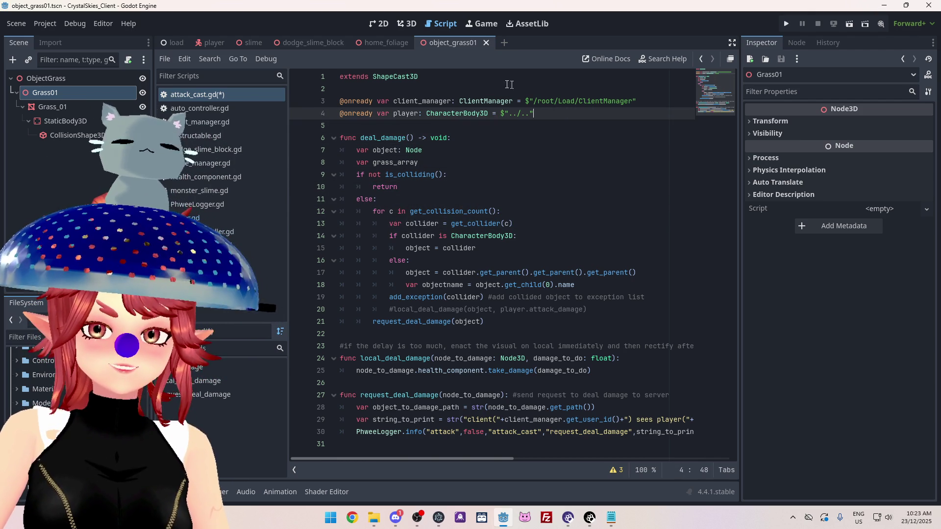
pyautogui.click(500, 88)
pyautogui.click(441, 77)
pyautogui.click(458, 89)
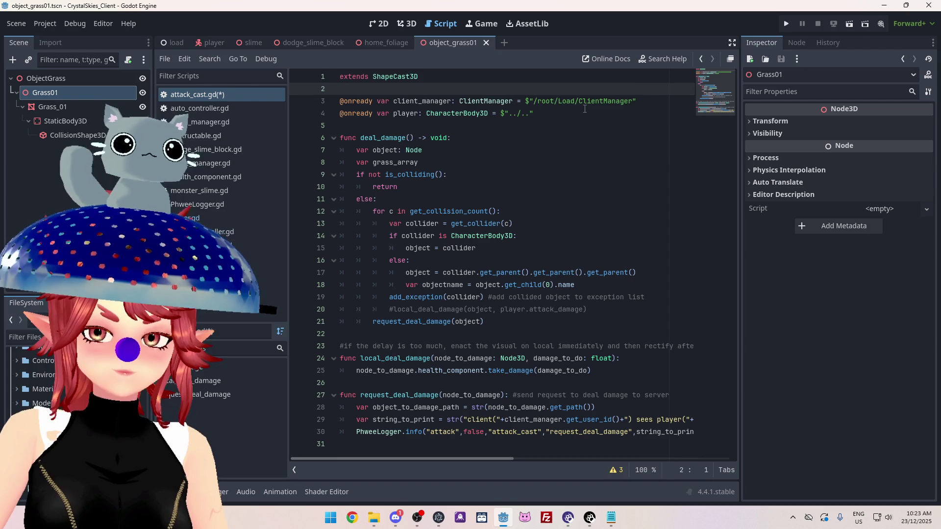
pyautogui.click(583, 101)
pyautogui.click(545, 113)
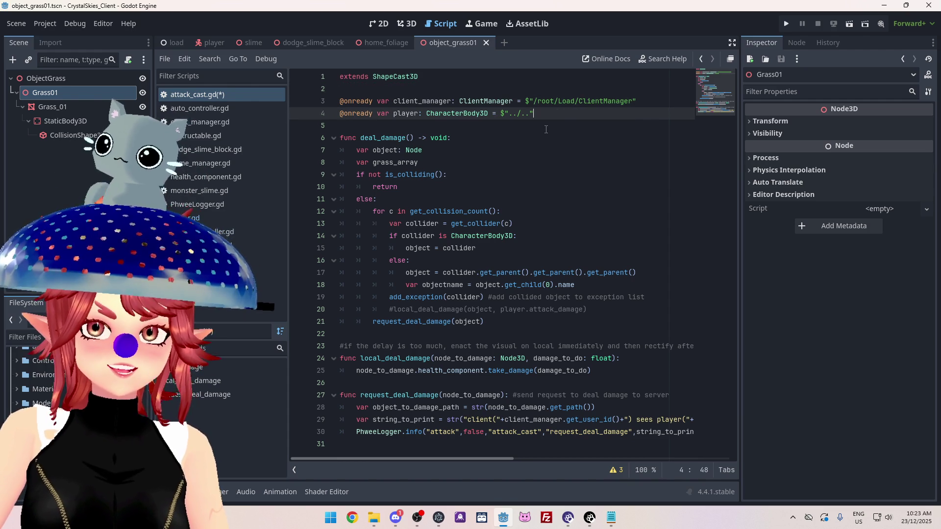
pyautogui.click(545, 129)
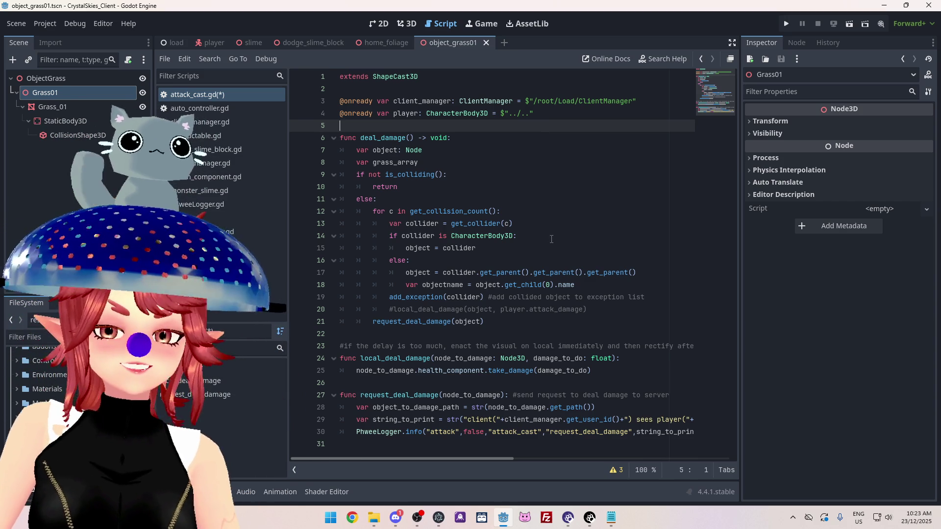
# Select the whole take_damage line, then clear the selection
pyautogui.click(614, 375)
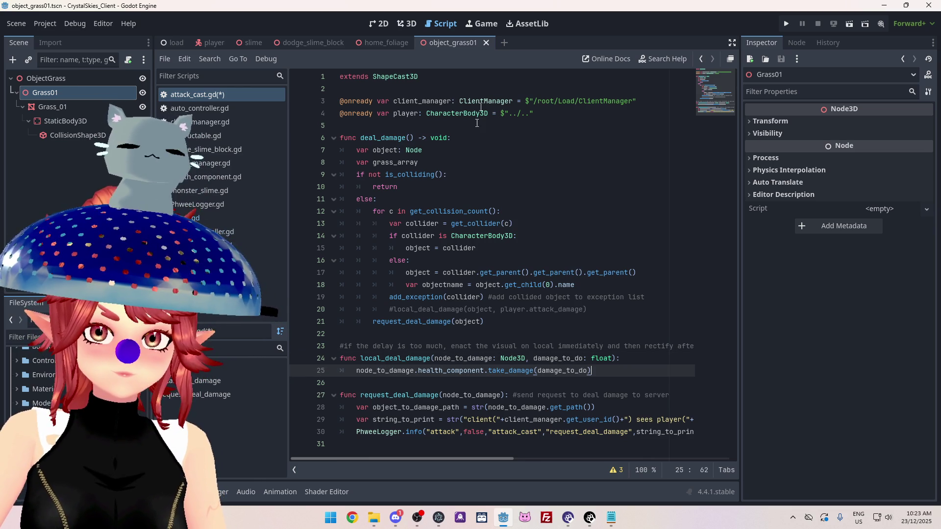
pyautogui.hscroll(2, 492, 457)
pyautogui.hscroll(-2, 528, 466)
pyautogui.moveTo(358, 372); pyautogui.dragTo(595, 370)
pyautogui.click(607, 370)
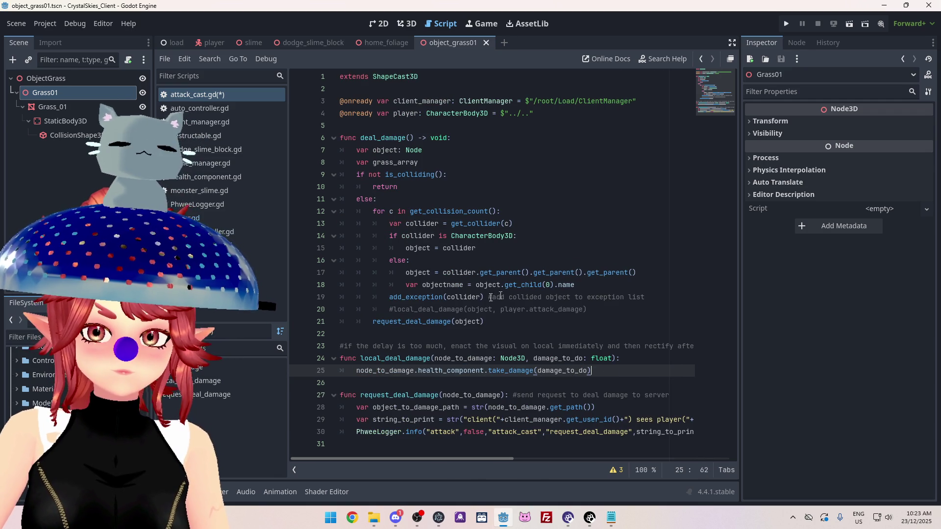
# Insert a new indented line after the objectname line, then place the caret on the get_collider line
pyautogui.click(576, 284)
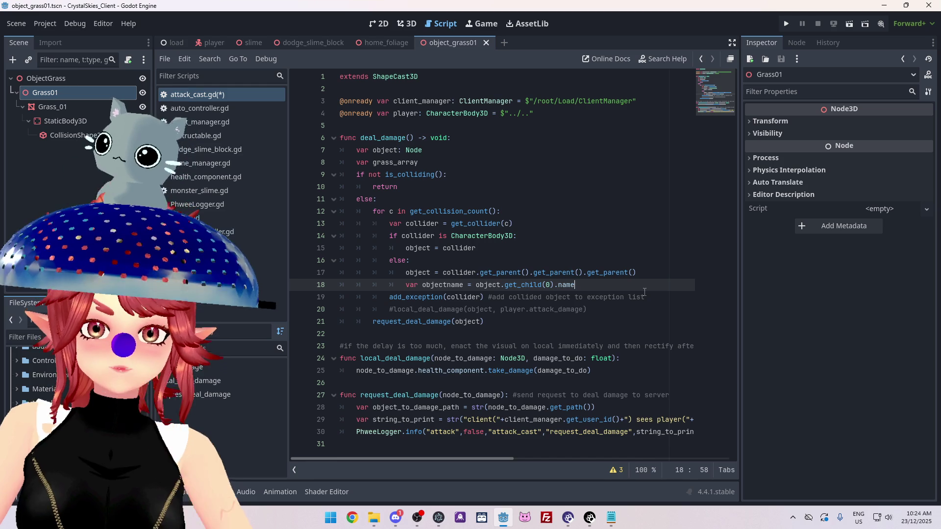
pyautogui.press('Return')
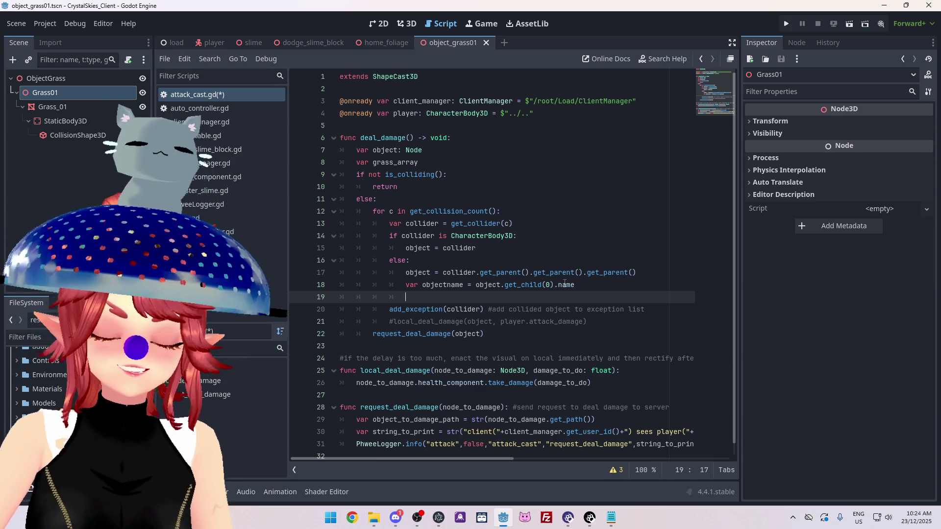
pyautogui.moveTo(565, 283)
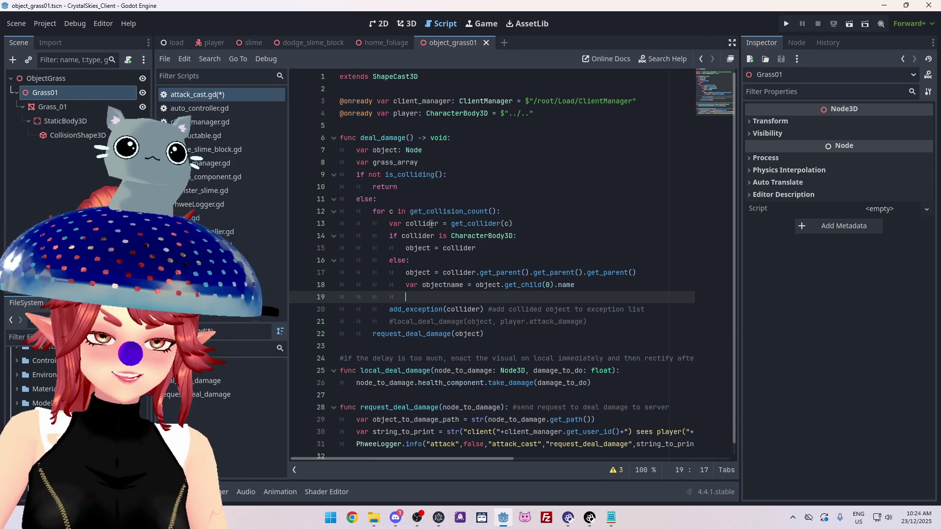
pyautogui.click(497, 224)
# Save the scene and scripts, then open player.gd
pyautogui.hotkey('ctrl', 's')
pyautogui.click(206, 217)
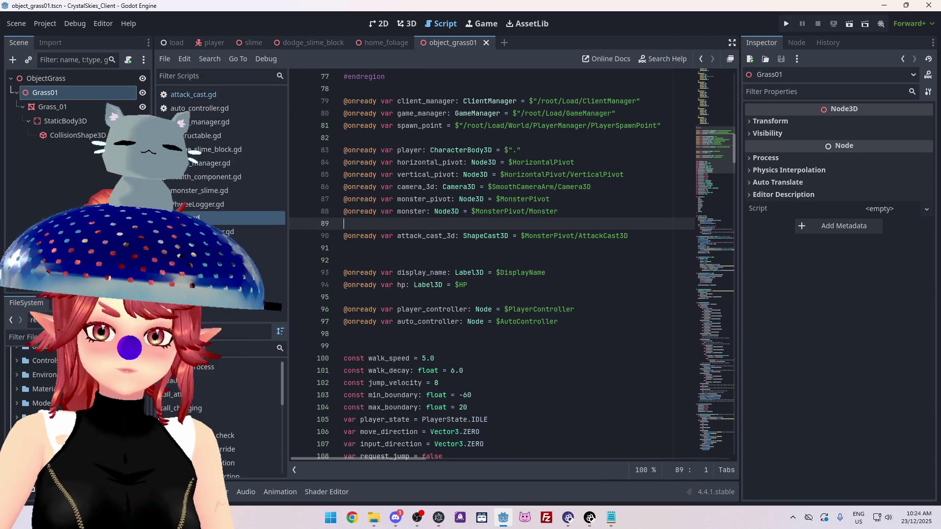
pyautogui.scroll(-4, 514, 337)
pyautogui.scroll(-12, 514, 336)
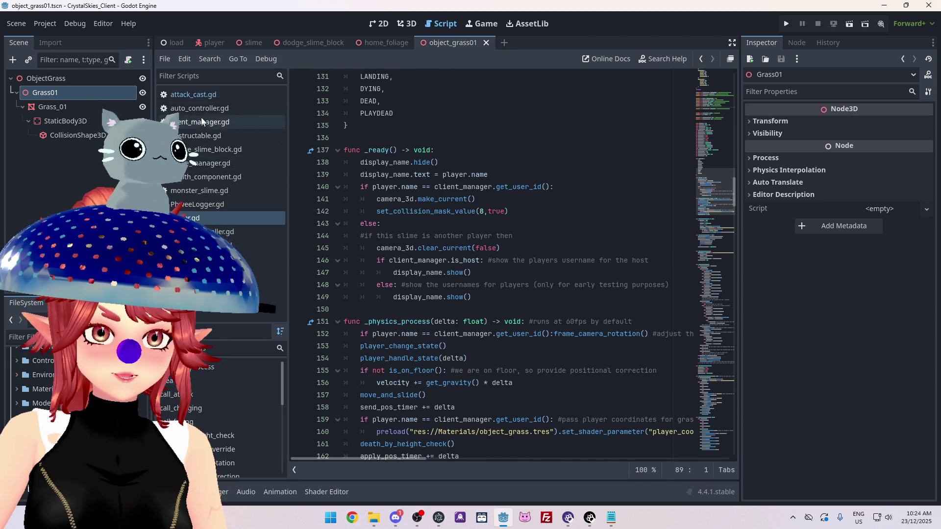
# Open game_manager.gd at the tree-name stripping line in send_tree_to_server
pyautogui.click(211, 163)
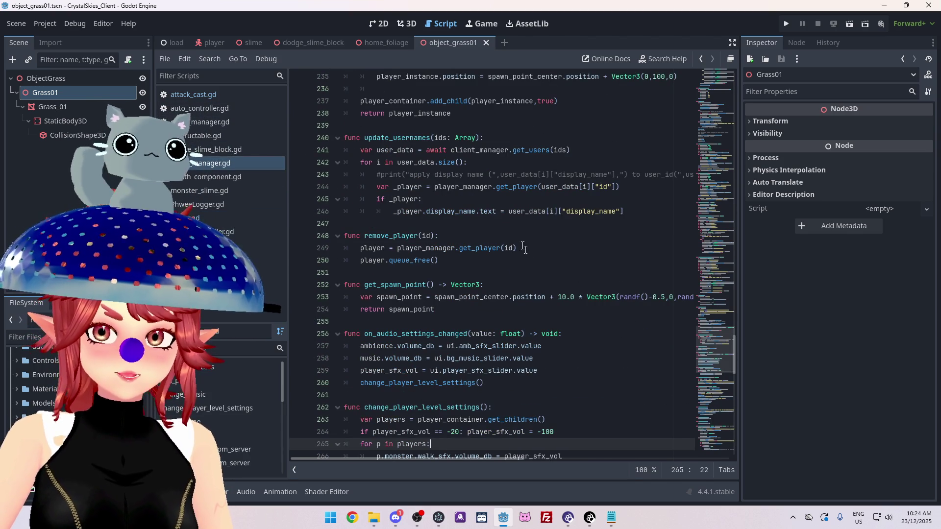
pyautogui.scroll(3, 546, 329)
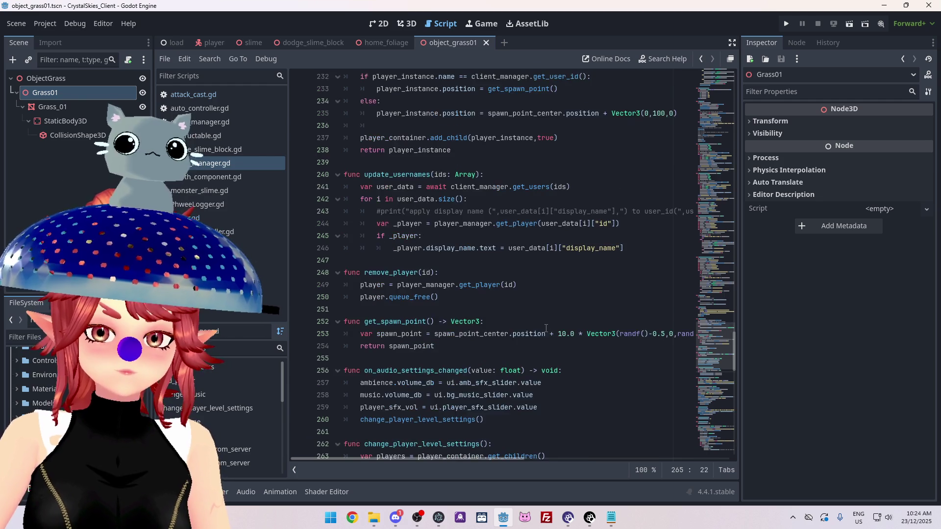
pyautogui.scroll(1, 546, 328)
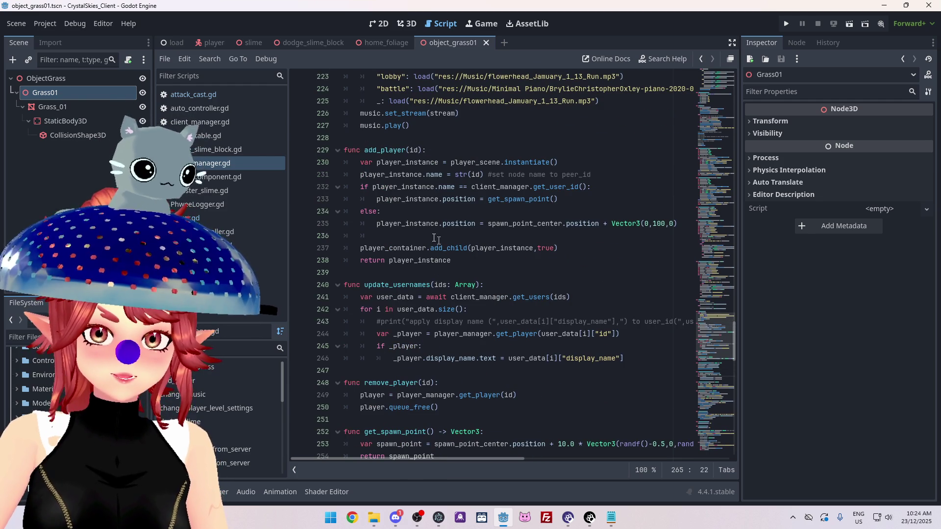
pyautogui.scroll(12, 343, 187)
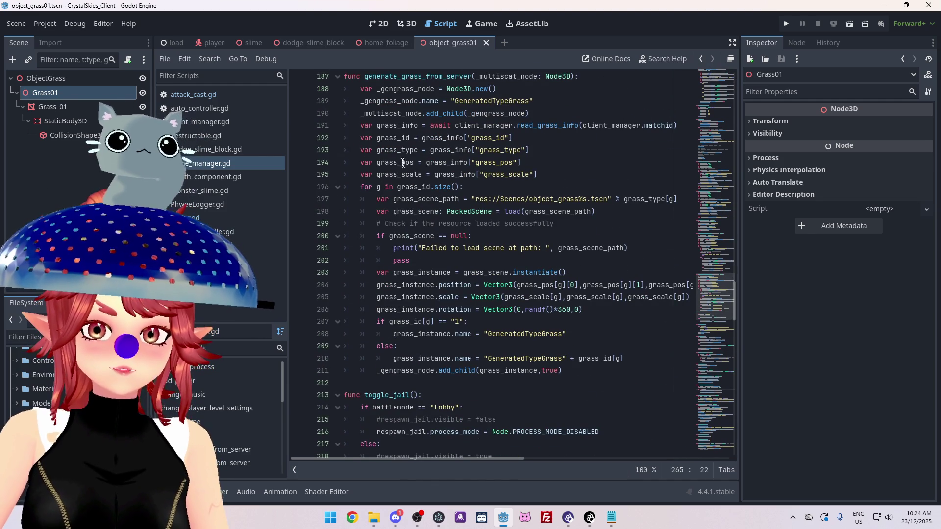
pyautogui.scroll(1, 441, 140)
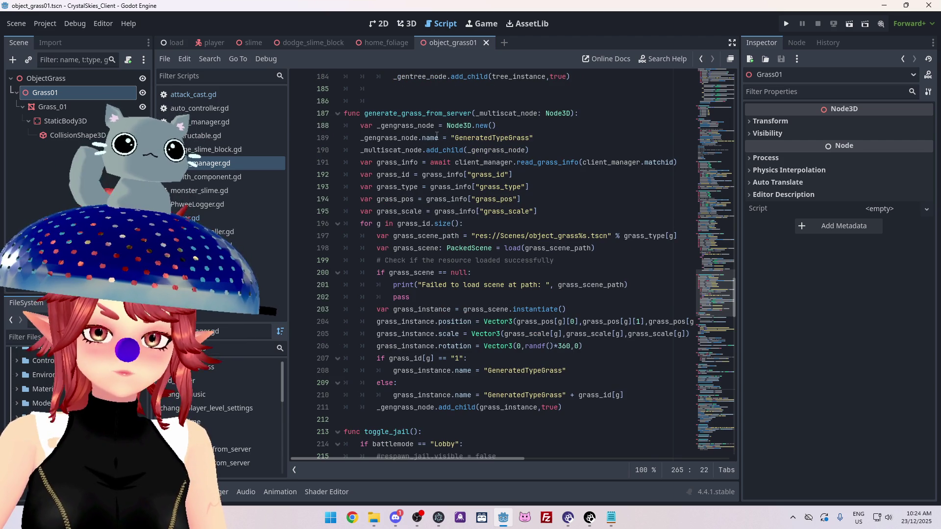
pyautogui.scroll(7, 437, 137)
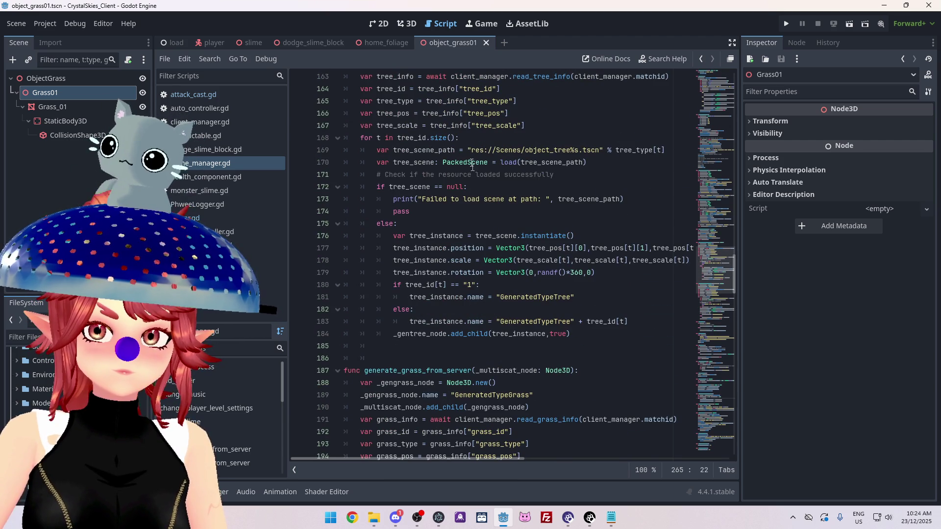
pyautogui.hotkey('ctrl', 'z')
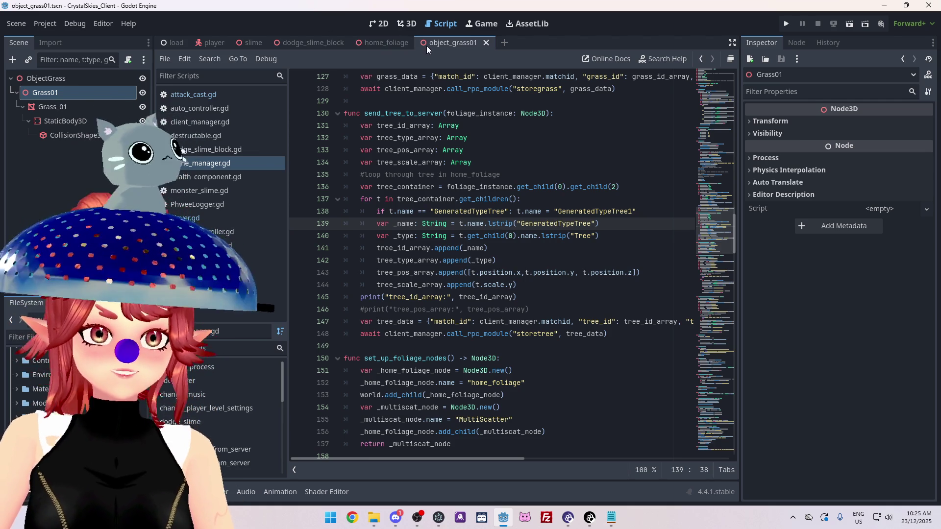
pyautogui.press('End')
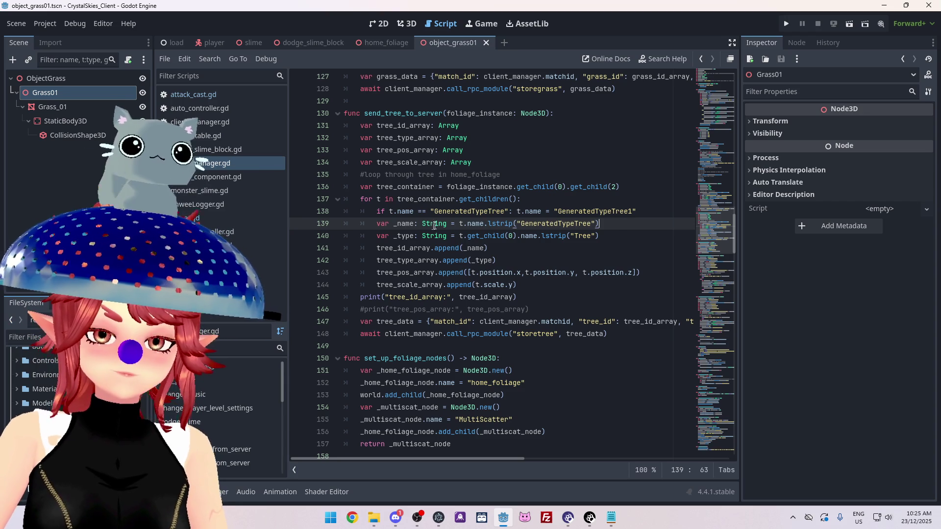
# In attack_cast.gd, select 'collider' on line 13 to highlight its uses in deal_damage
pyautogui.click(195, 96)
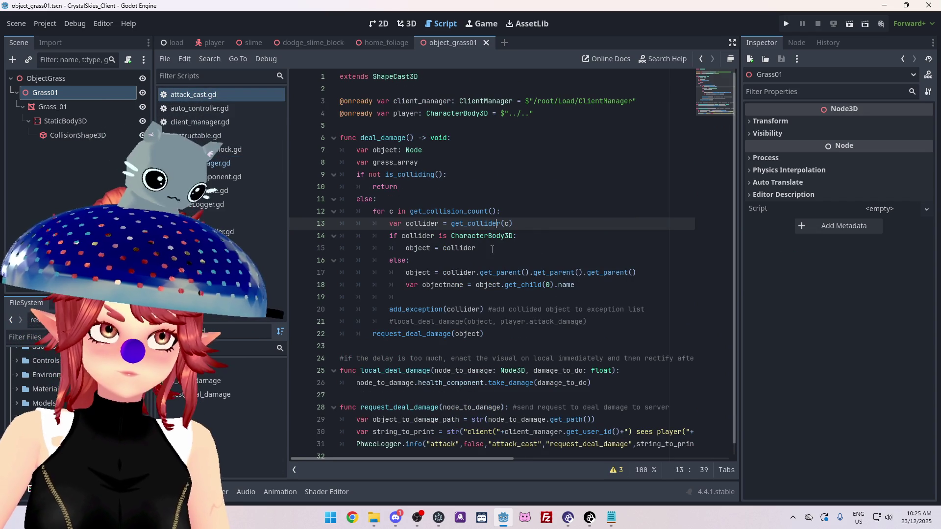
pyautogui.scroll(-1, 548, 202)
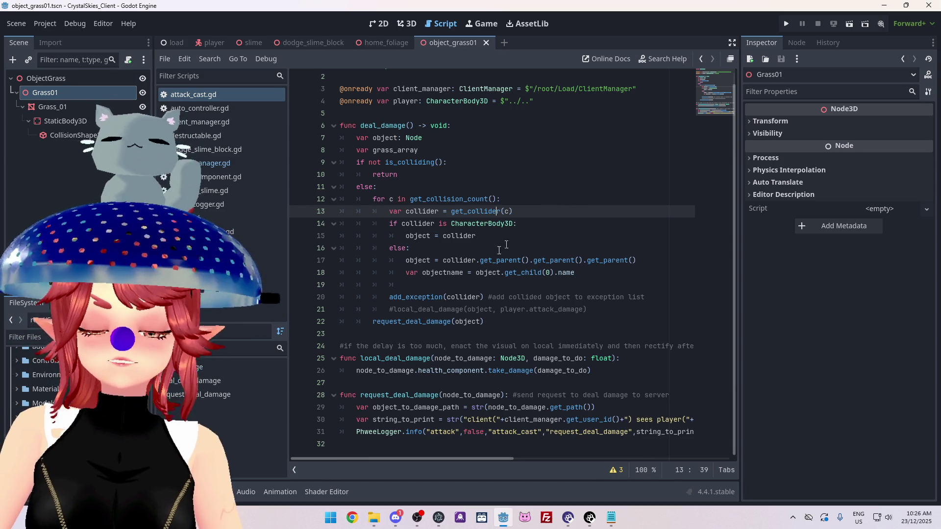
pyautogui.moveTo(407, 212); pyautogui.dragTo(439, 211)
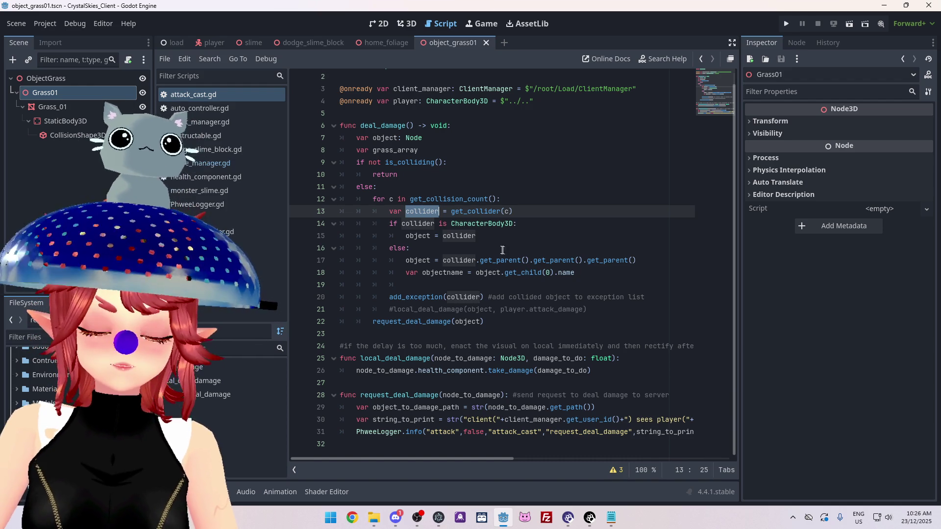
pyautogui.click(544, 224)
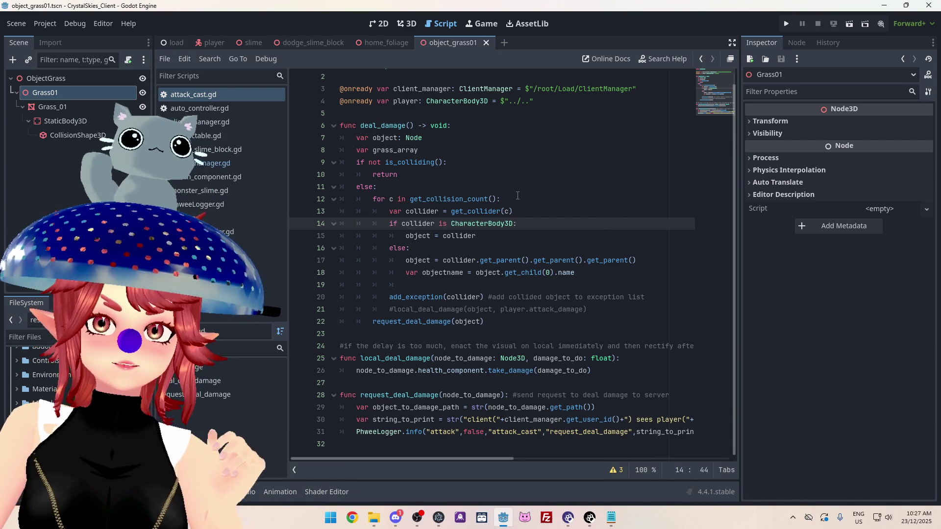
pyautogui.click(531, 213)
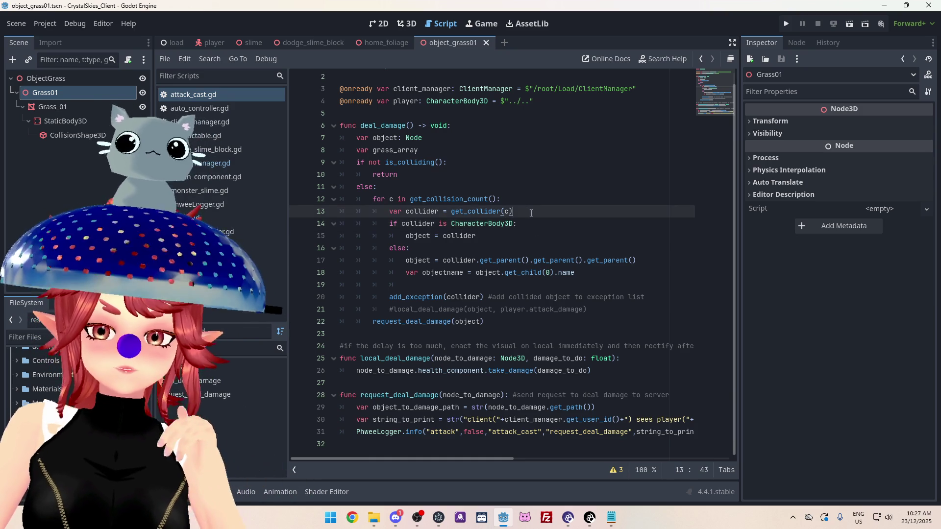
pyautogui.click(535, 226)
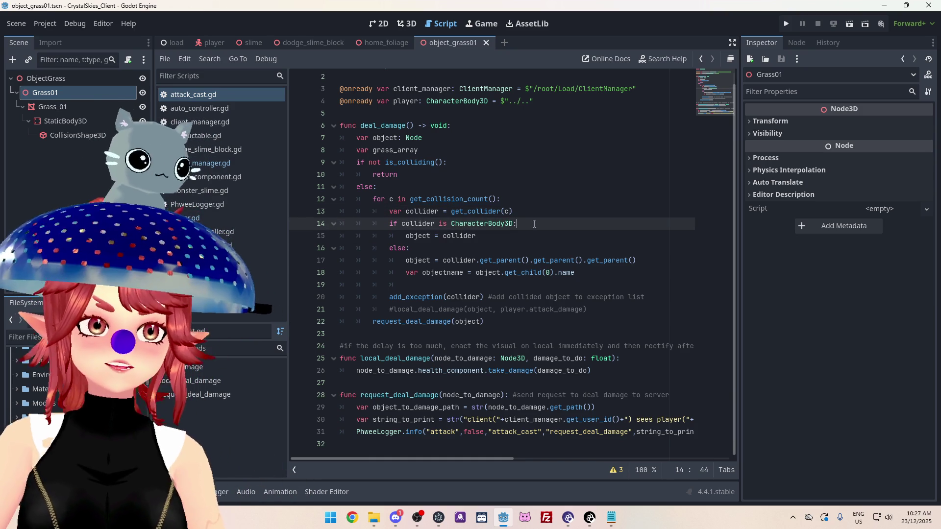
pyautogui.click(534, 212)
pyautogui.click(523, 198)
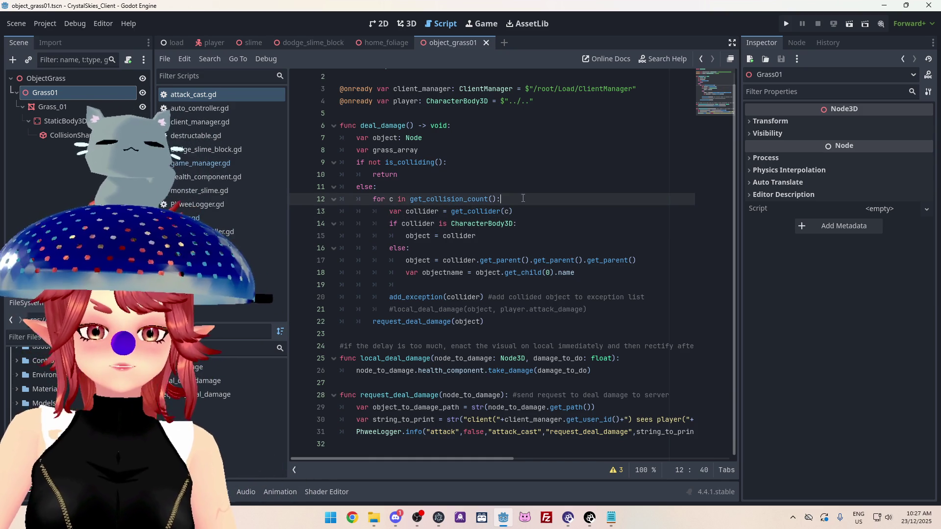
pyautogui.click(573, 226)
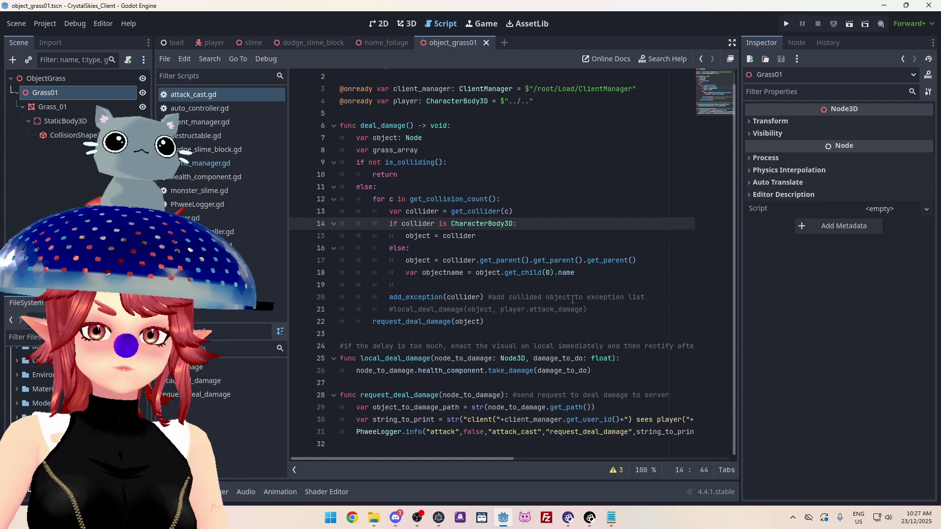
pyautogui.click(483, 275)
pyautogui.click(502, 286)
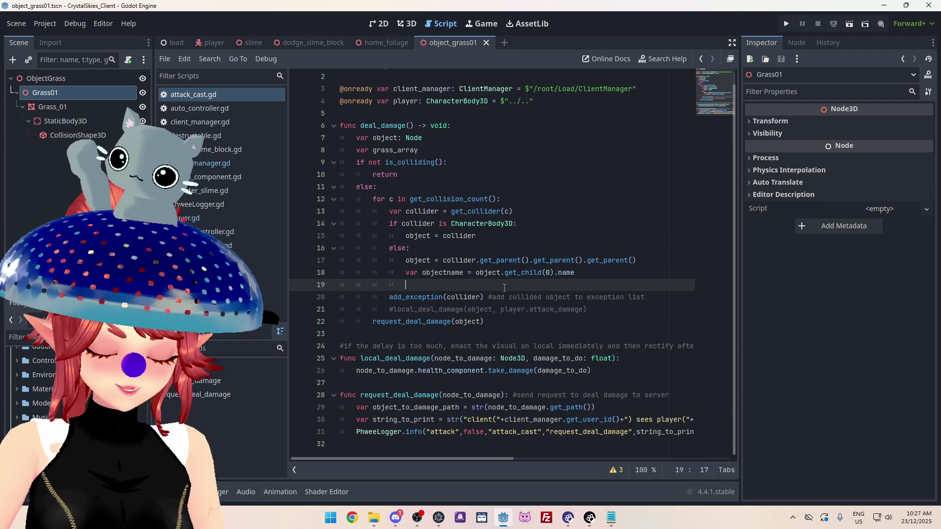
# Declare objecttype as objectname.left(5) in deal_damage
pyautogui.write('var object')
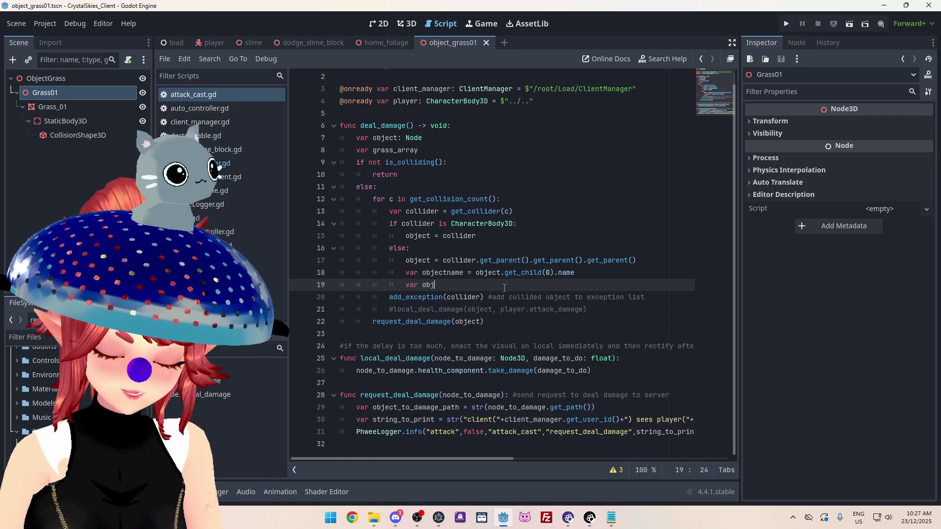
pyautogui.write('type = ')
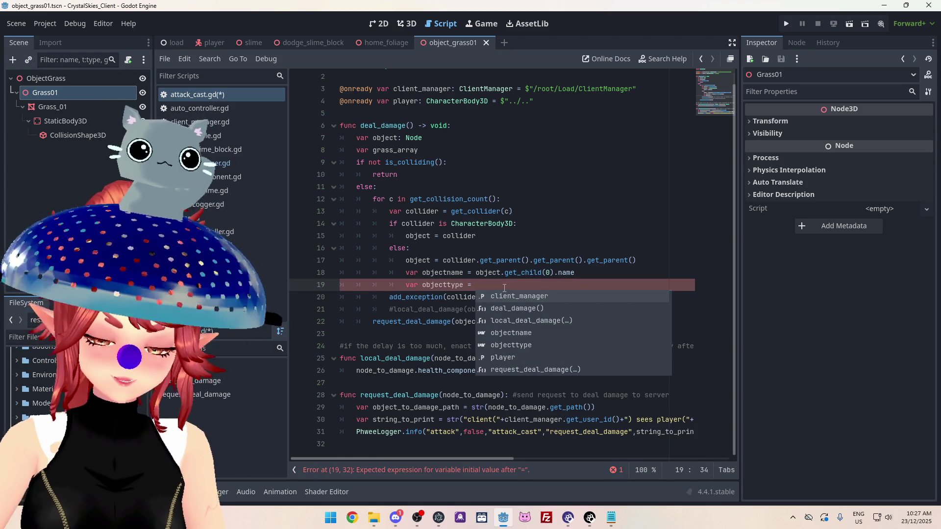
pyautogui.write('object')
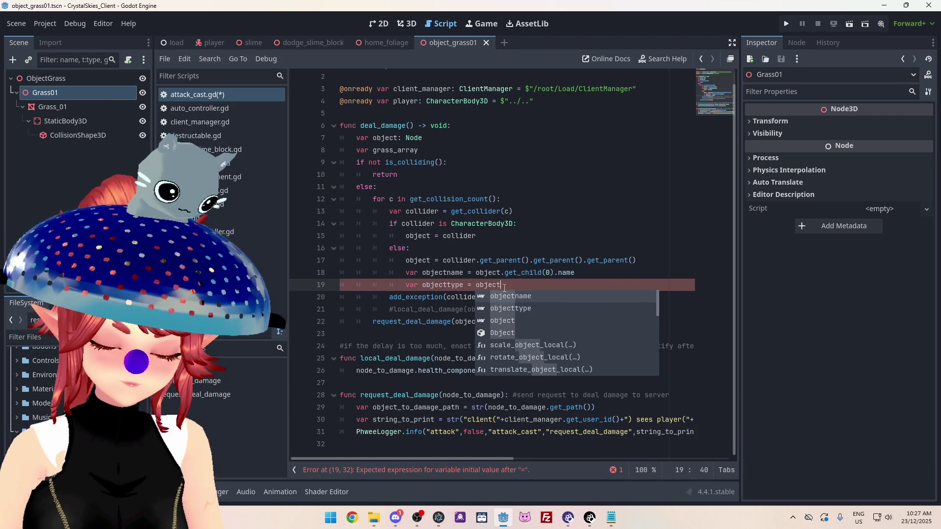
pyautogui.write('name.')
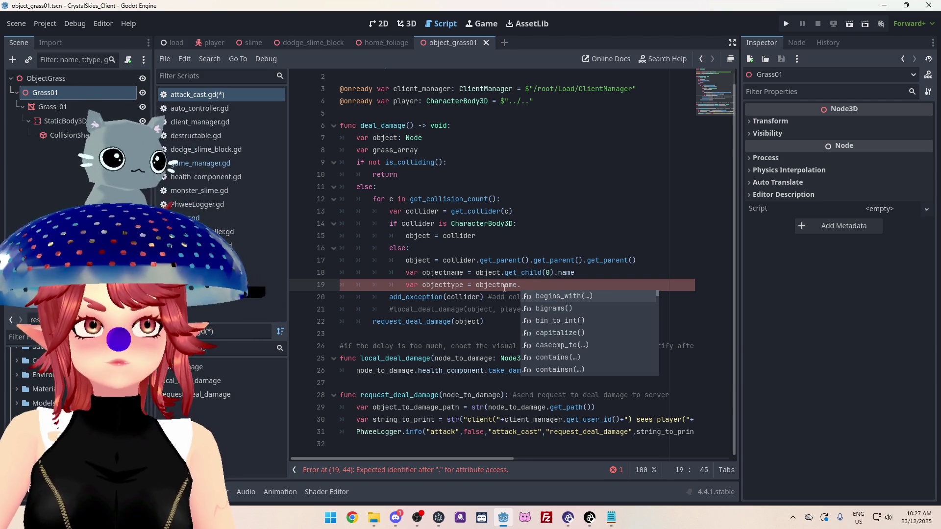
pyautogui.scroll(-9, 598, 352)
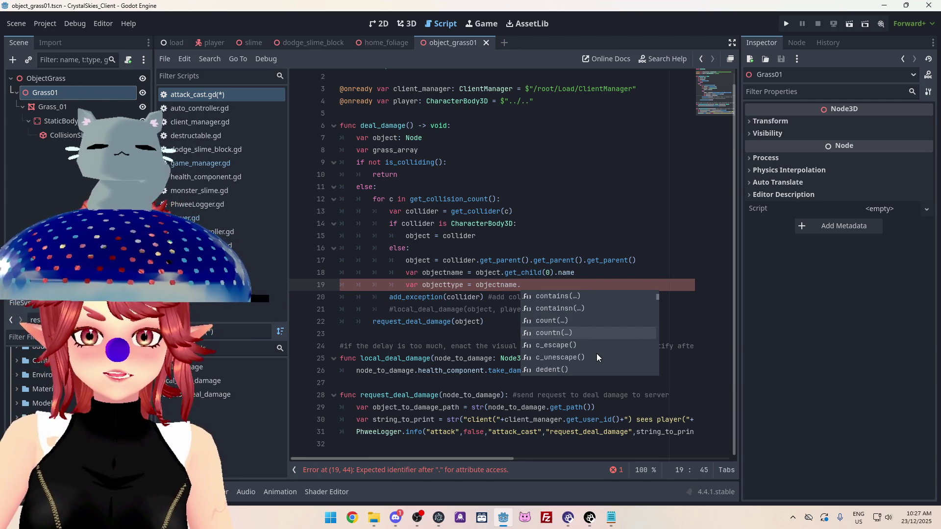
pyautogui.scroll(-20, 596, 357)
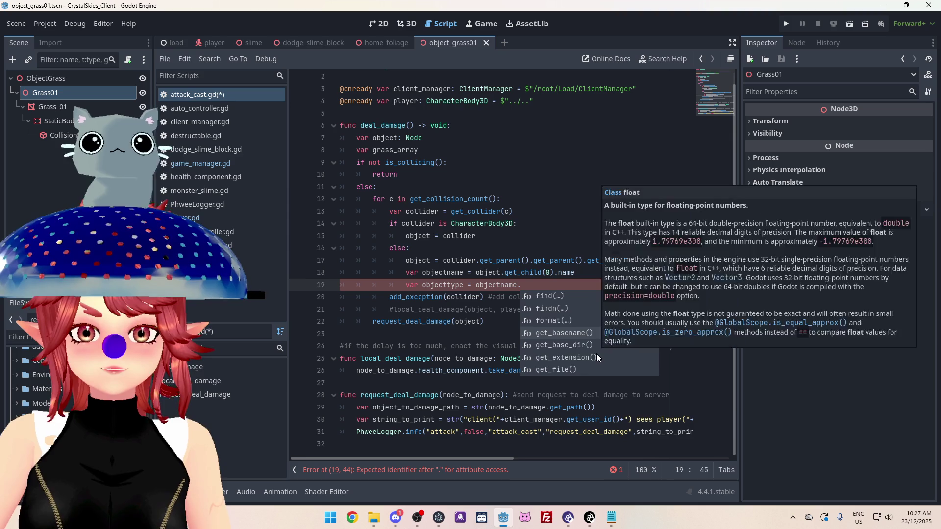
pyautogui.scroll(-19, 596, 354)
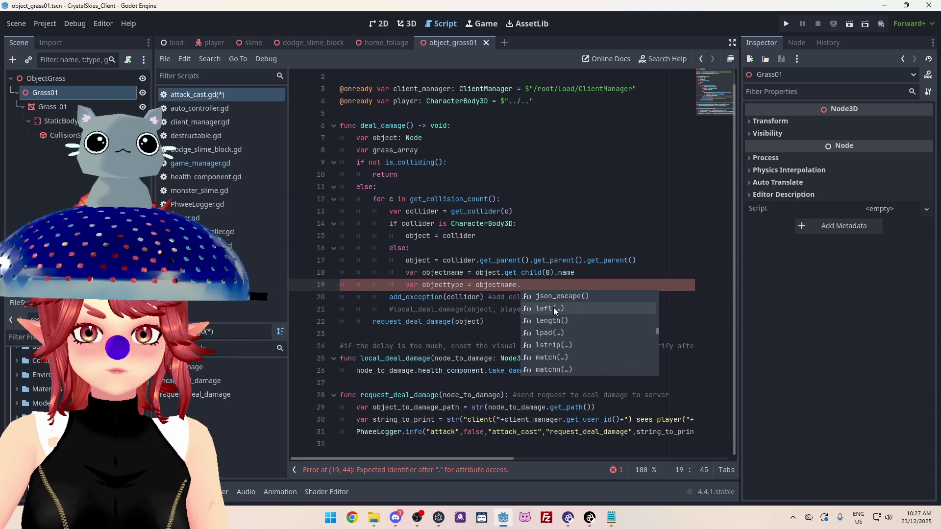
pyautogui.click(549, 296)
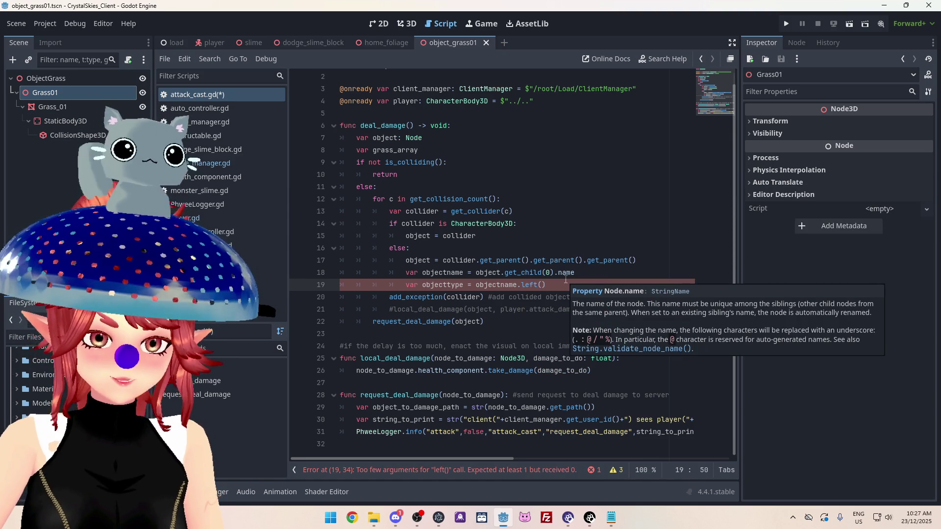
pyautogui.write('5')
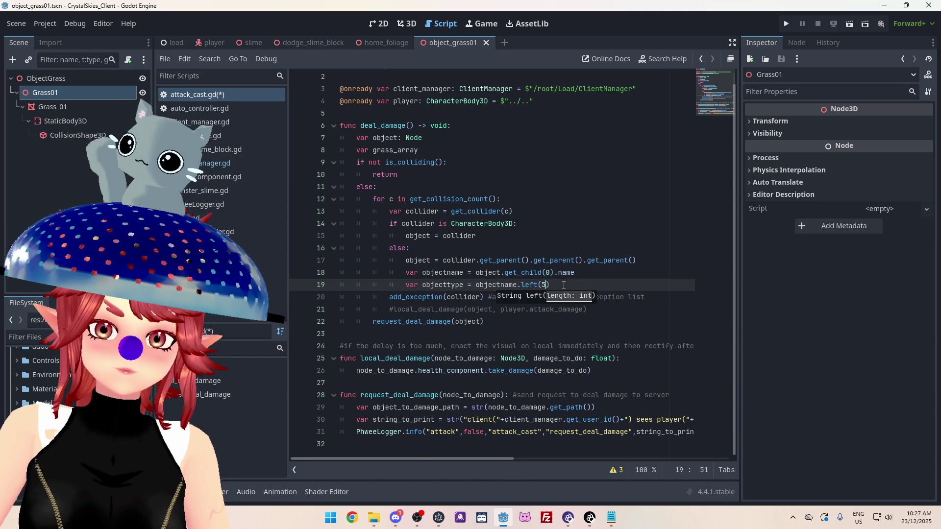
pyautogui.write(')')
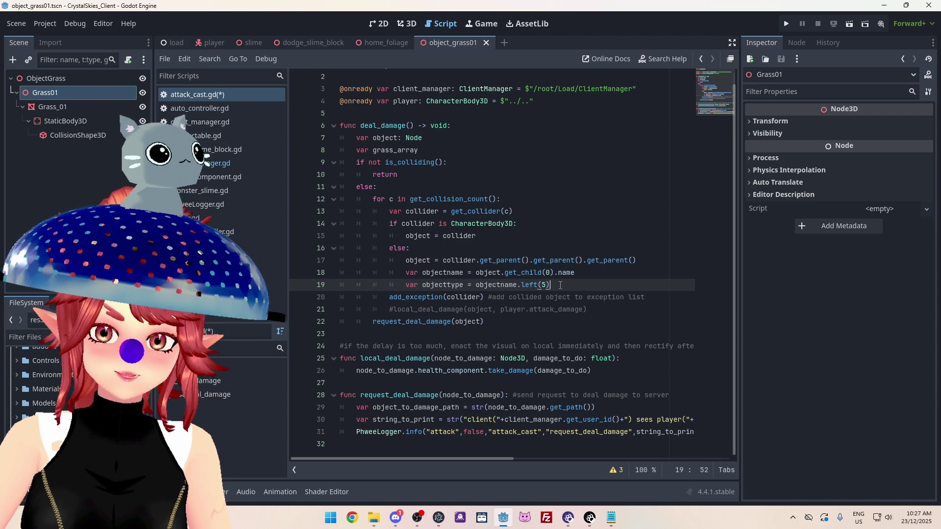
pyautogui.press('Return')
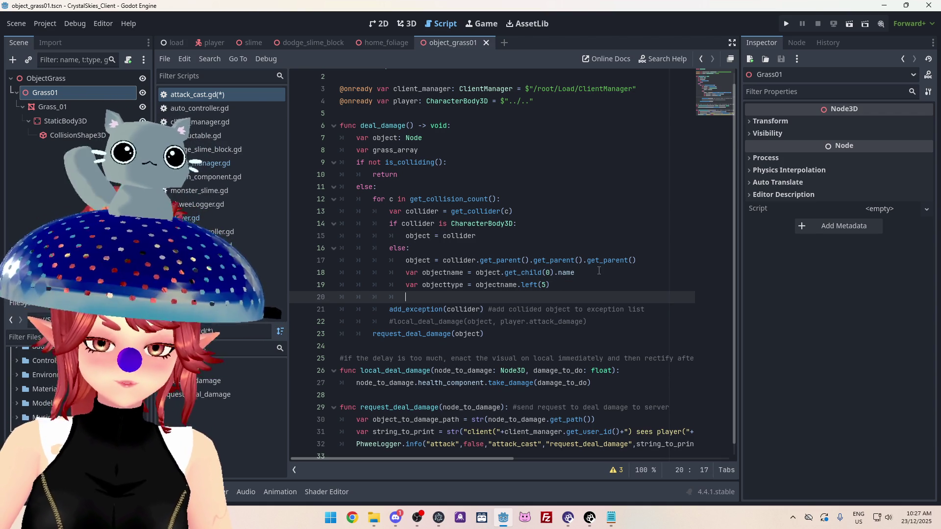
# Start a 'match objecttype:' block with a "Grass" case
pyautogui.write('match')
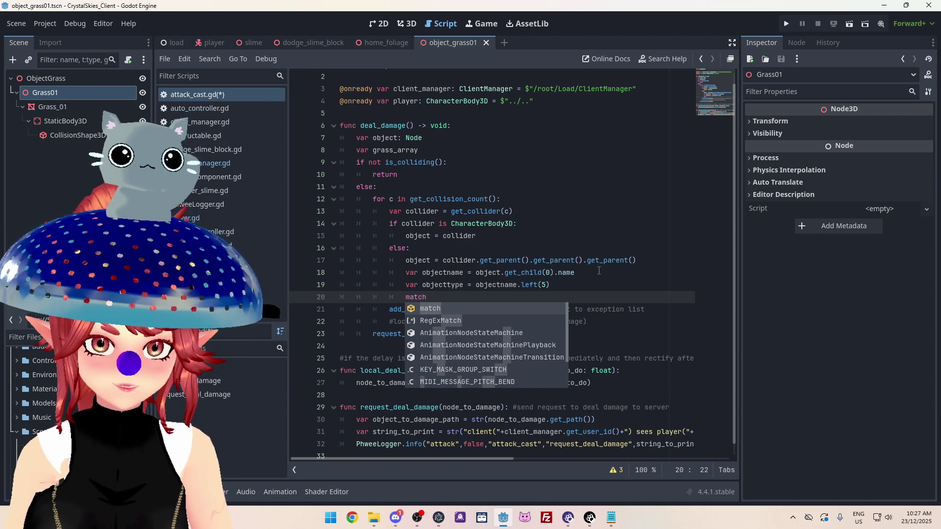
pyautogui.write(' object')
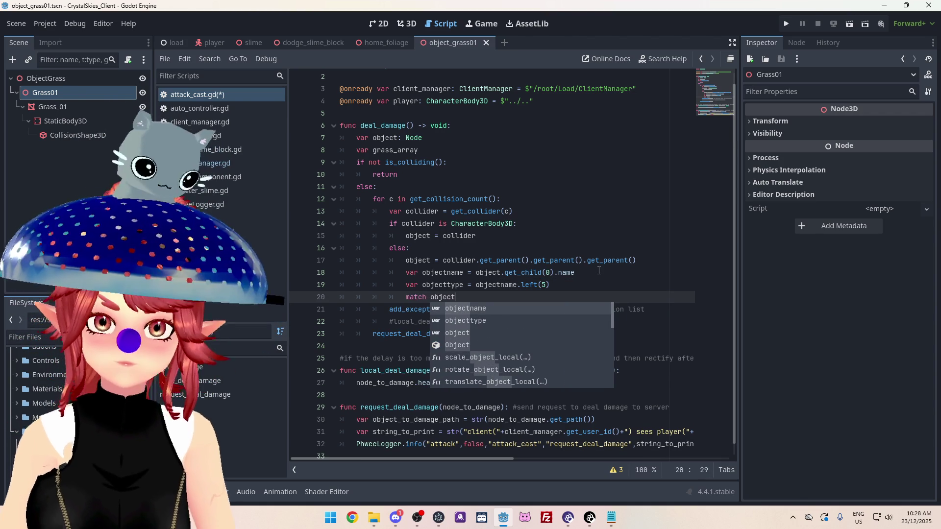
pyautogui.press('Down')
pyautogui.press('Return')
pyautogui.press('Return')
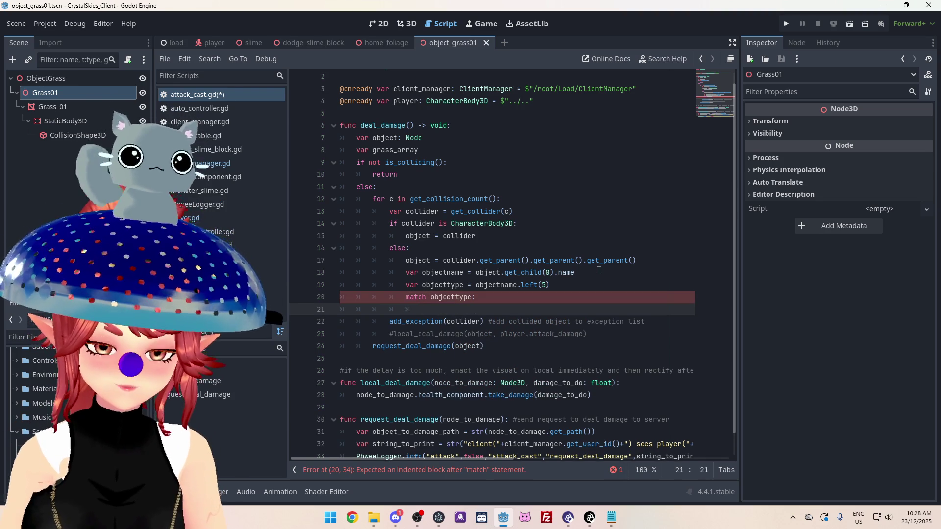
pyautogui.write('"Grass":')
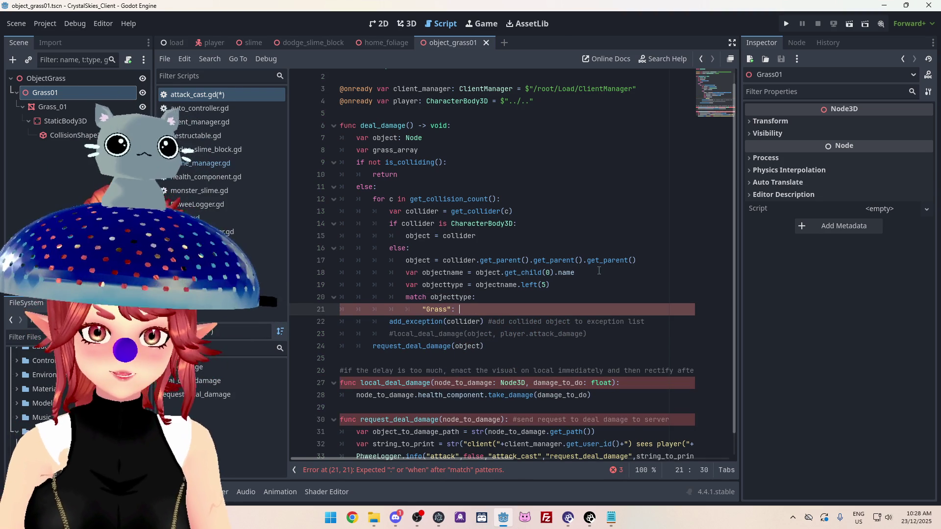
# Make the "Grass" case call grass_array.append(objectname.lstrip("Grass"))
pyautogui.scroll(-1, 564, 262)
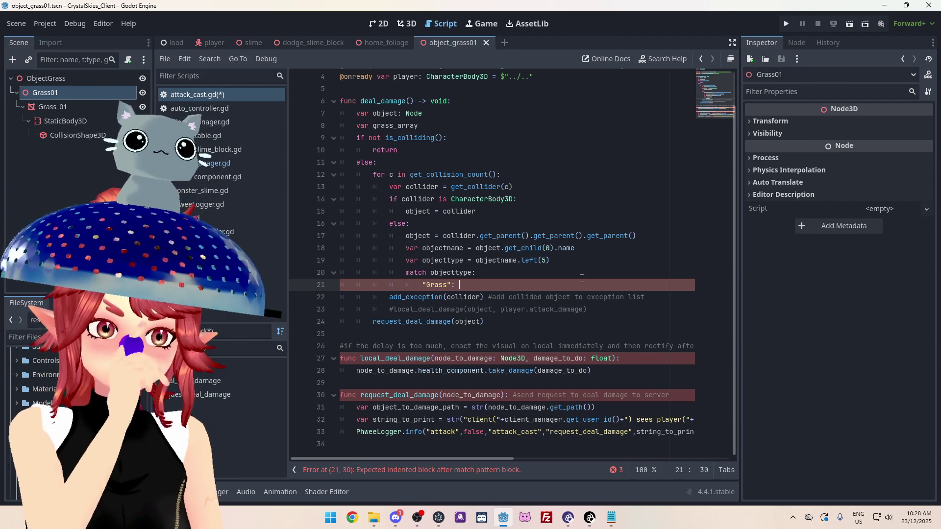
pyautogui.write('grass')
pyautogui.press('Return')
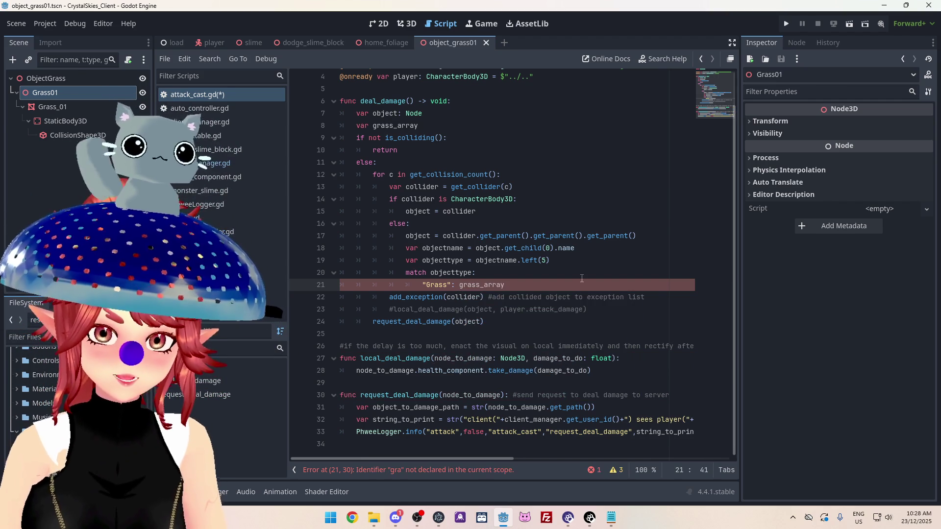
pyautogui.write('.a')
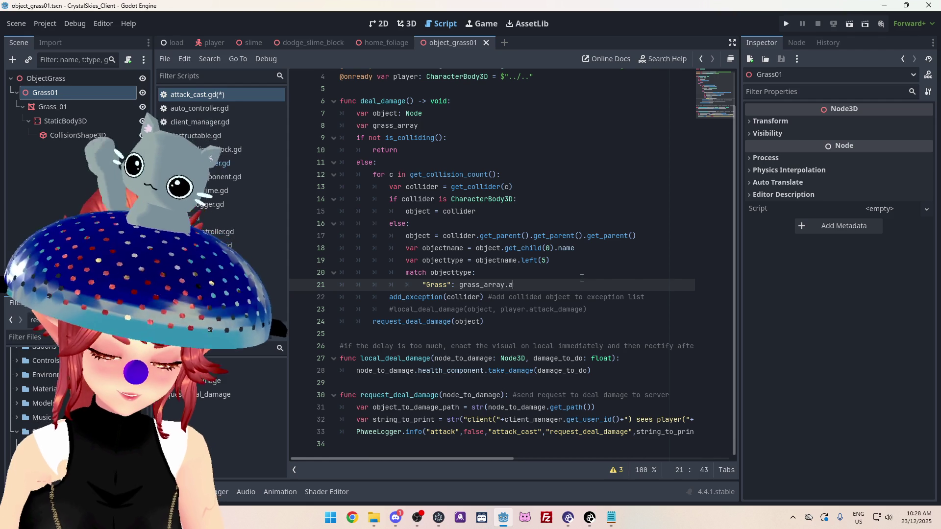
pyautogui.write('ppend()')
pyautogui.press('Left')
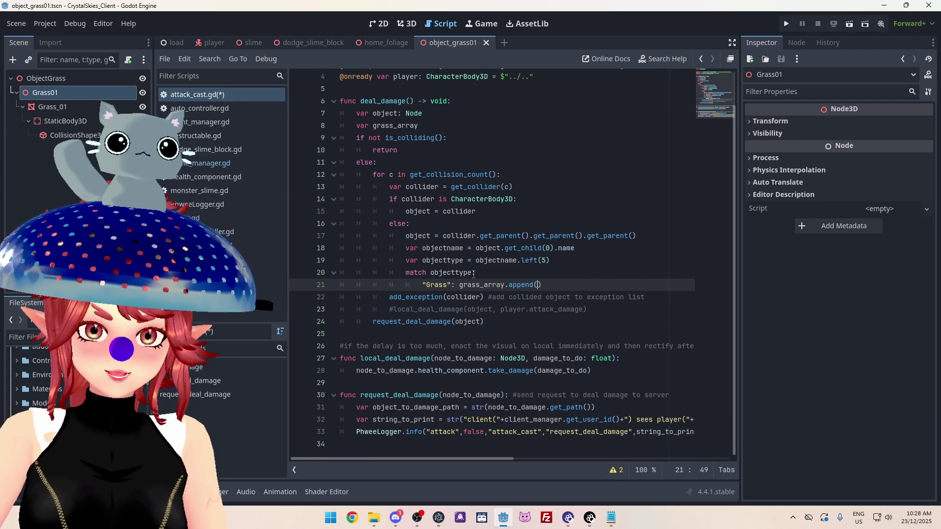
pyautogui.doubleClick(425, 250)
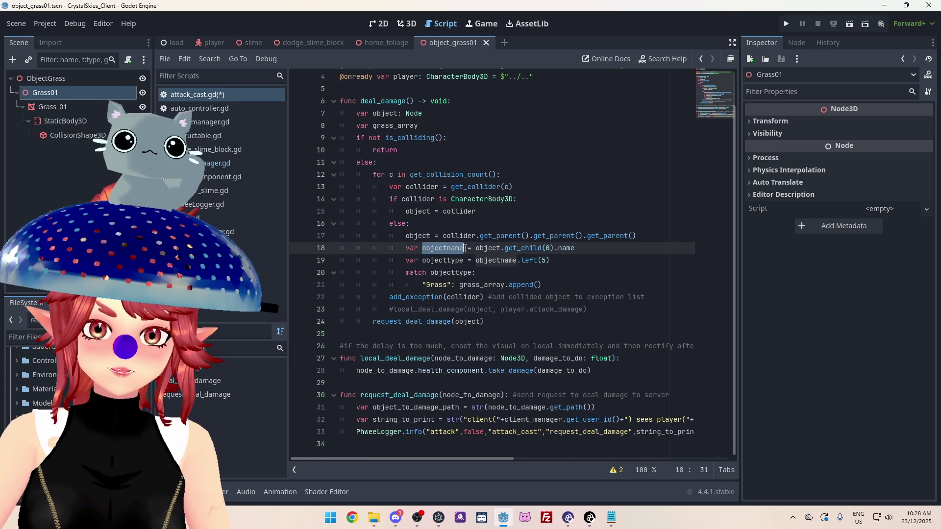
pyautogui.click(539, 285)
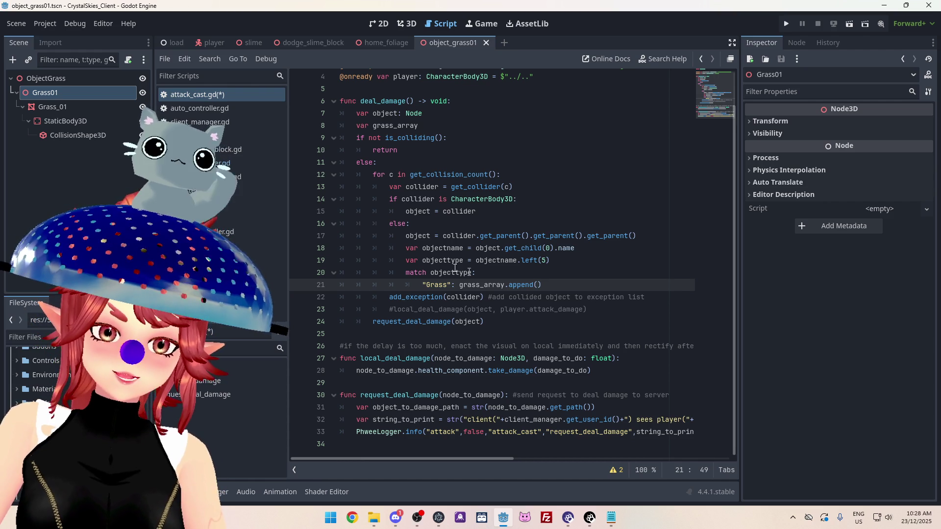
pyautogui.moveTo(524, 250)
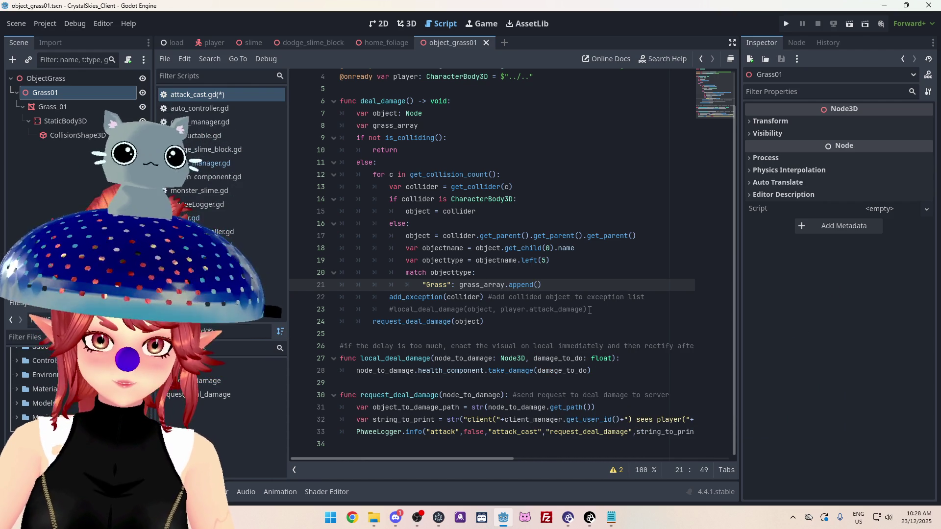
pyautogui.write('objectname')
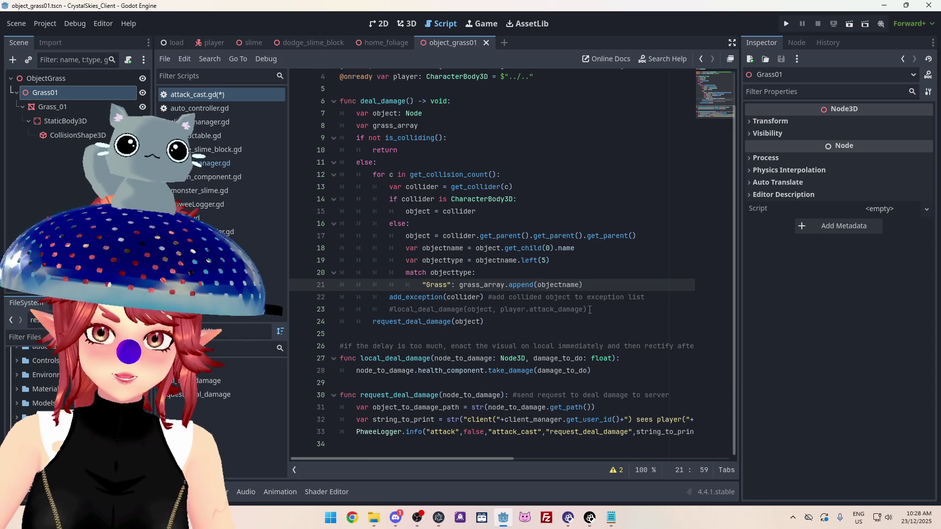
pyautogui.write('.ls')
pyautogui.press('Return')
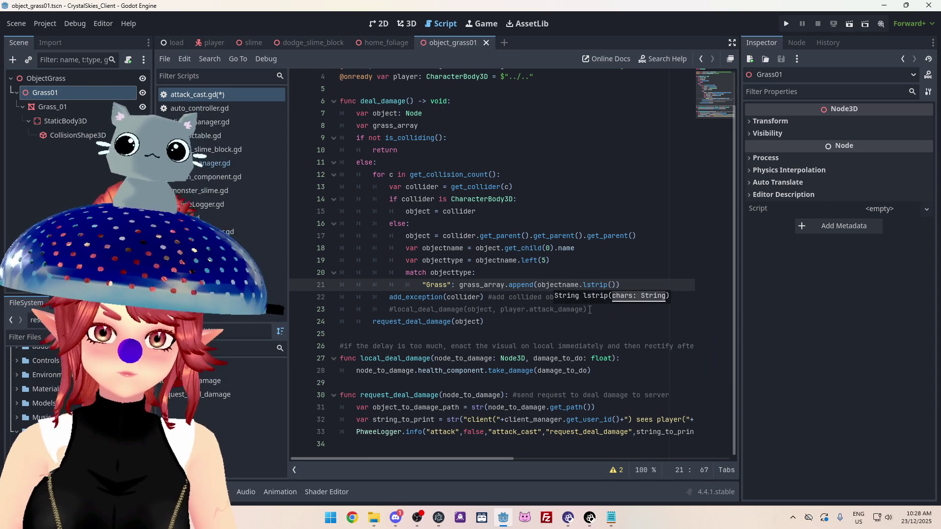
pyautogui.write('"Grass"')
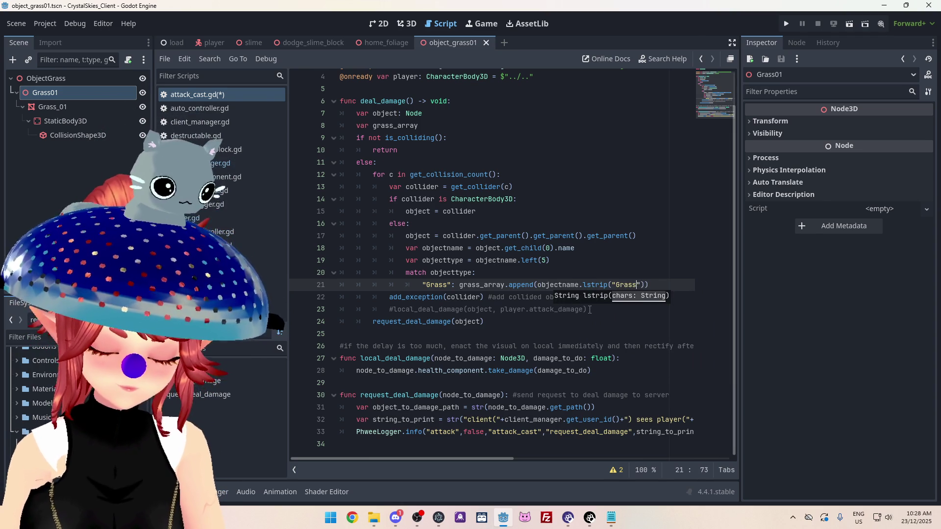
pyautogui.press('End')
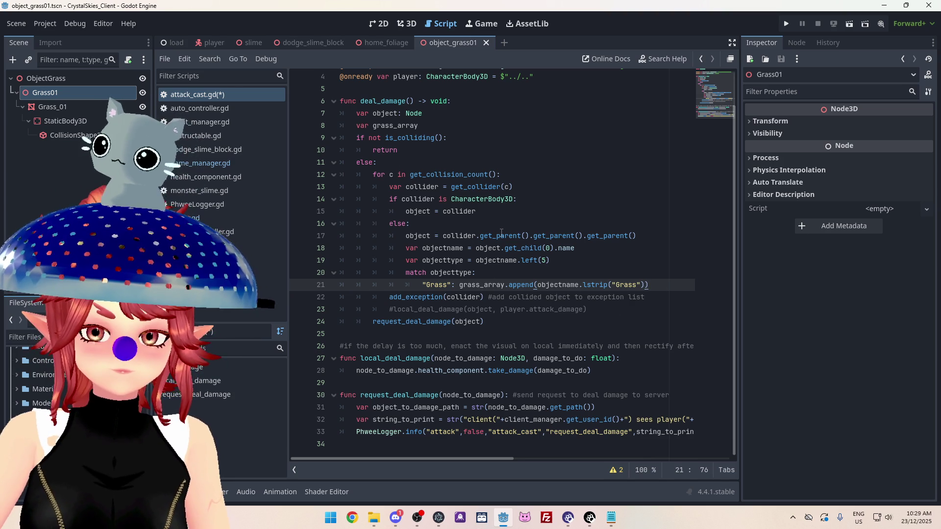
pyautogui.click(434, 128)
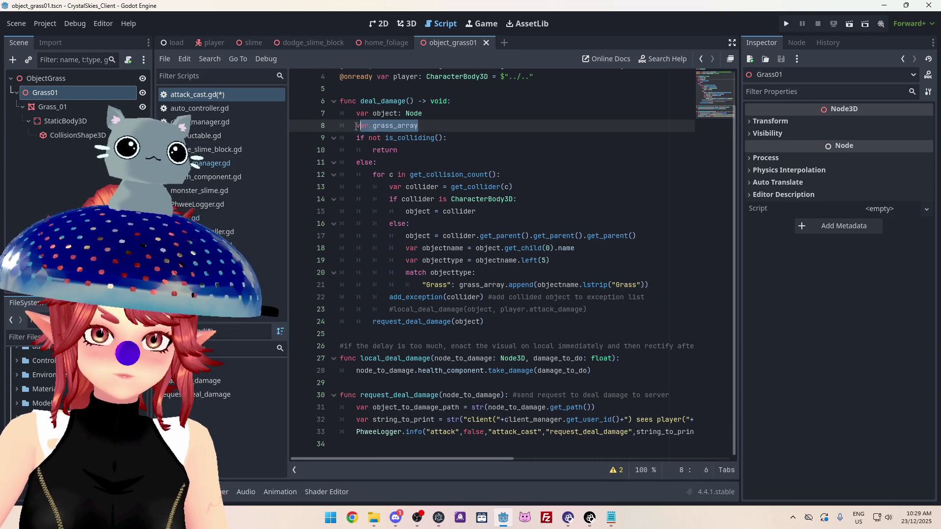
# Duplicate the grass_array declaration as tree_array
pyautogui.hotkey('ctrl', 'shift', 'd')
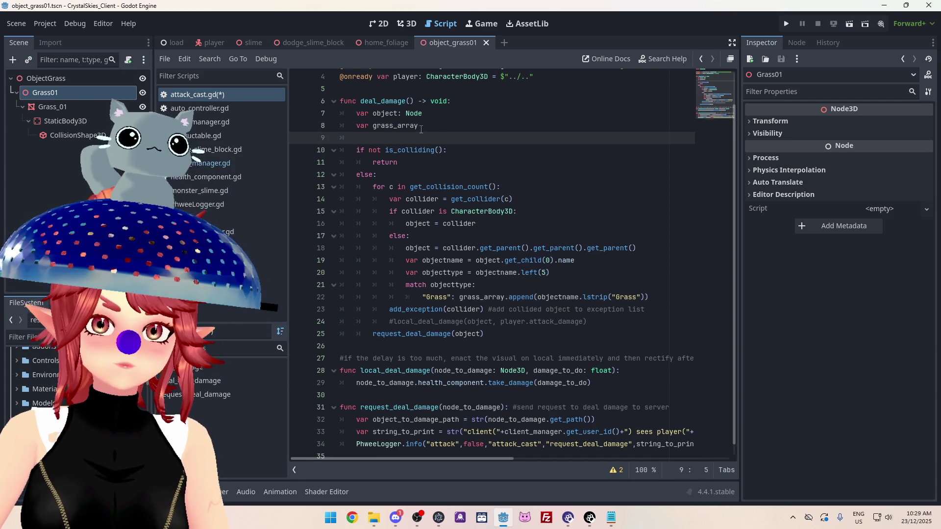
pyautogui.click(373, 137)
pyautogui.press('Delete')
pyautogui.press('Delete')
pyautogui.press('Delete')
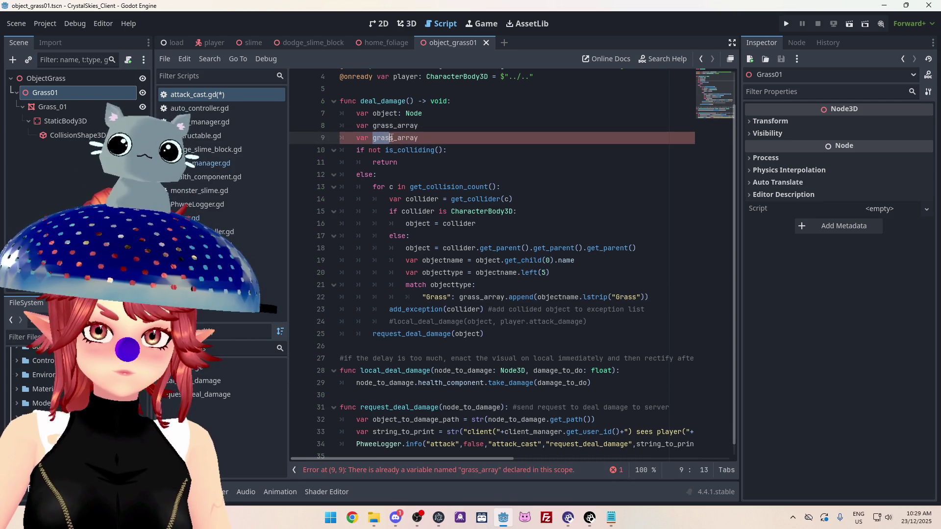
pyautogui.write('tree')
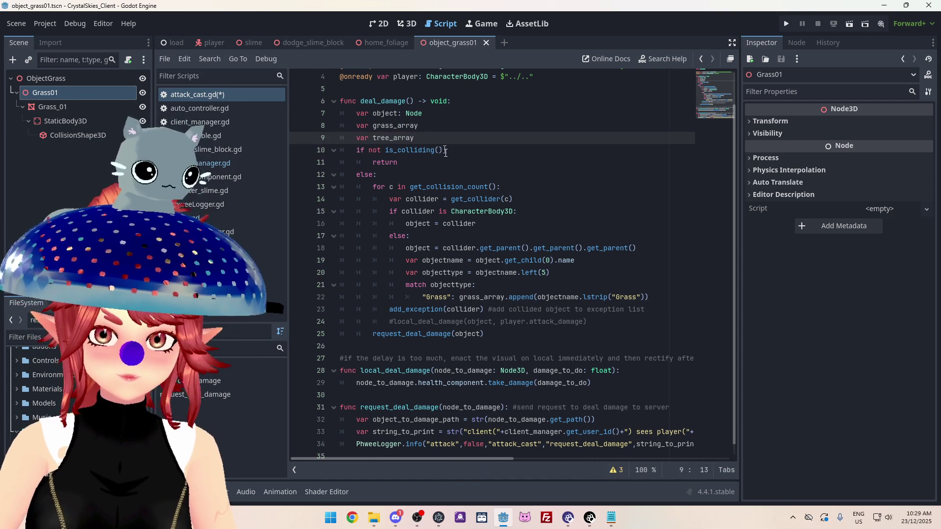
pyautogui.click(659, 297)
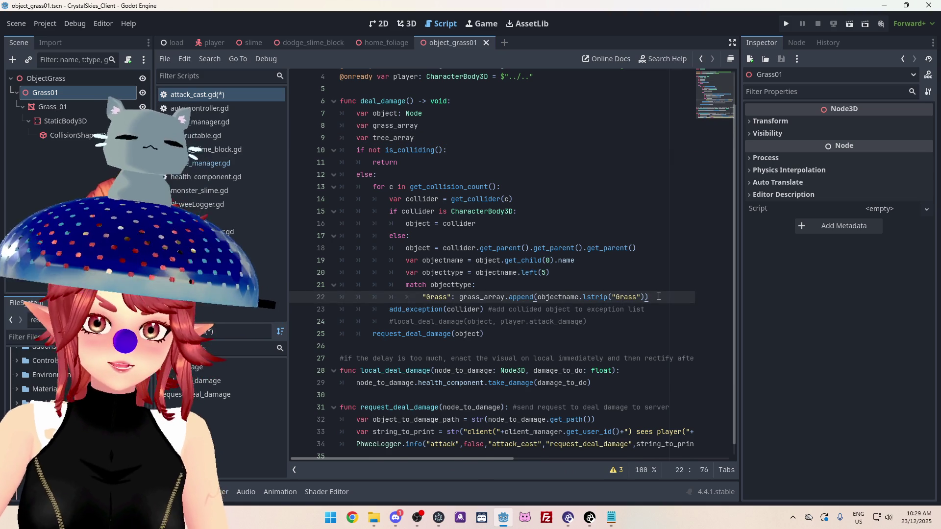
pyautogui.press('Return')
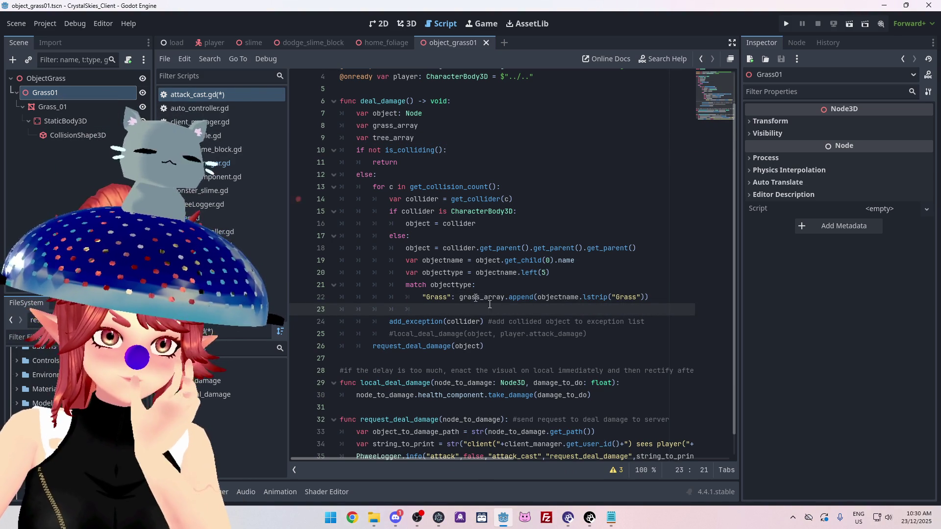
# Change objectname.left(5) to left(4) and the "Grass" pattern to "Gras"
pyautogui.click(542, 272)
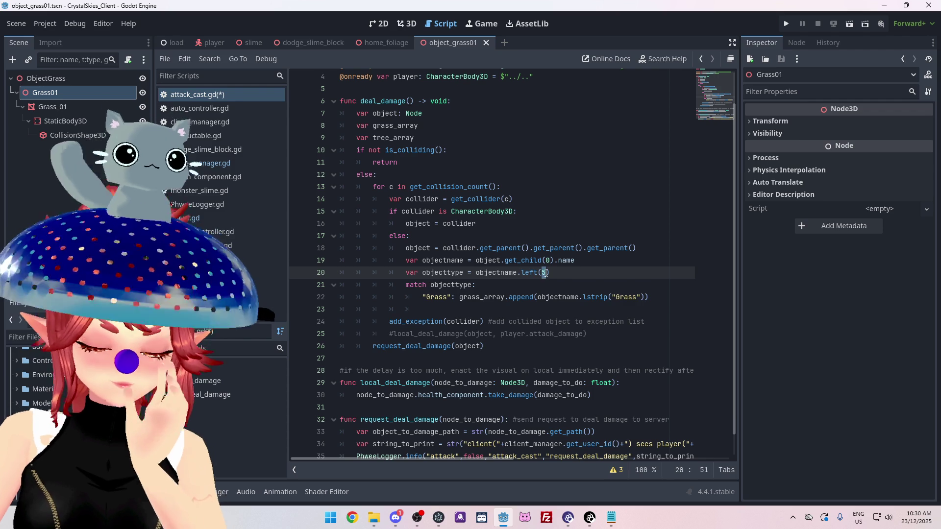
pyautogui.write('4')
pyautogui.click(444, 297)
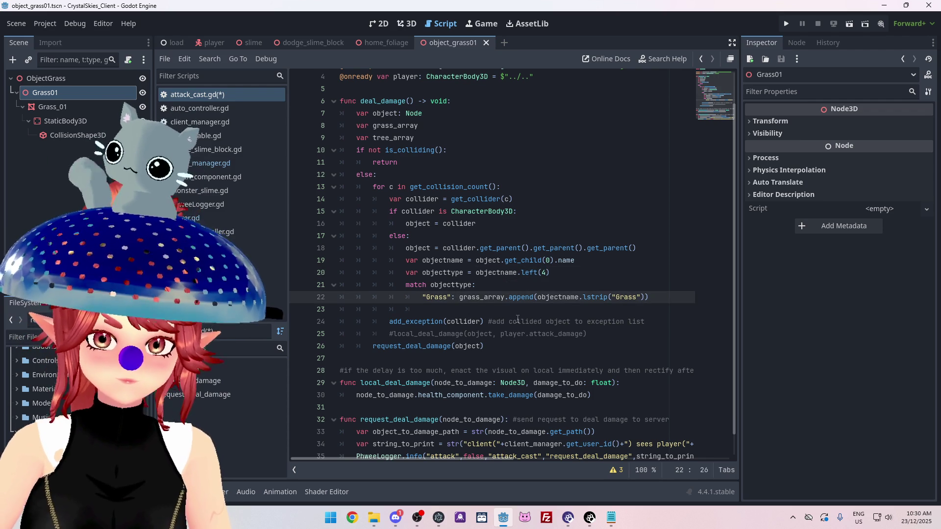
pyautogui.press('Delete')
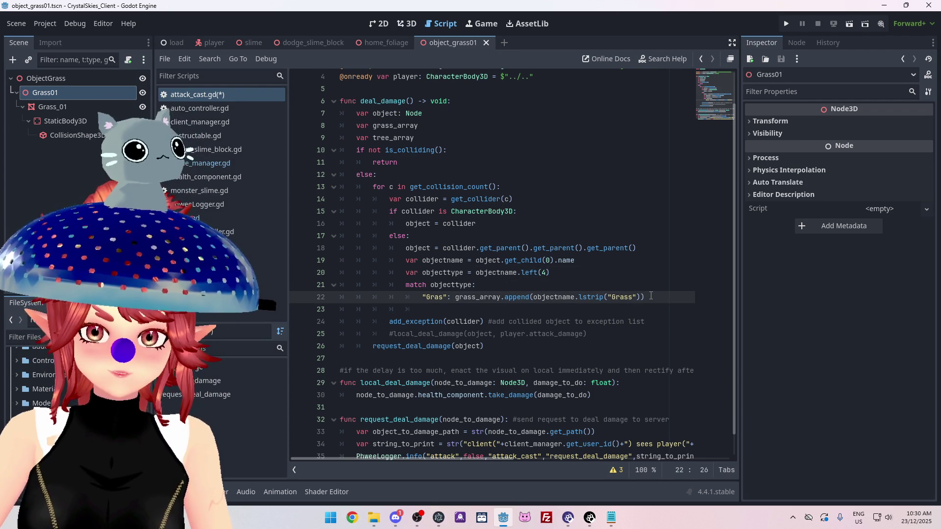
# Add a "Tree" case appending objectname.lstrip("Tree") to tree_array, and open a line after objectname
pyautogui.click(653, 296)
pyautogui.moveTo(653, 295)
pyautogui.mouseDown()
pyautogui.moveTo(419, 286)
pyautogui.moveTo(422, 299)
pyautogui.mouseUp()
pyautogui.hotkey('ctrl', 'c')
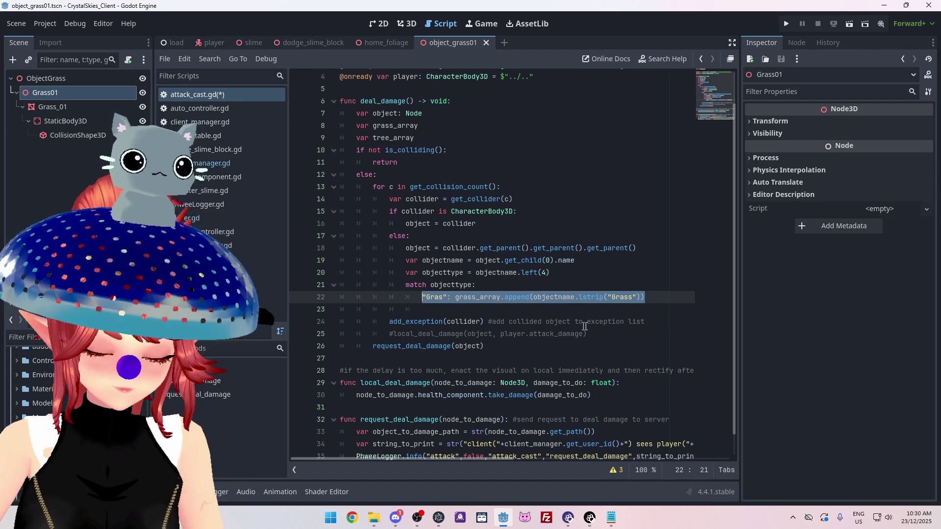
pyautogui.click(659, 299)
pyautogui.press('Return')
pyautogui.hotkey('ctrl', 'v')
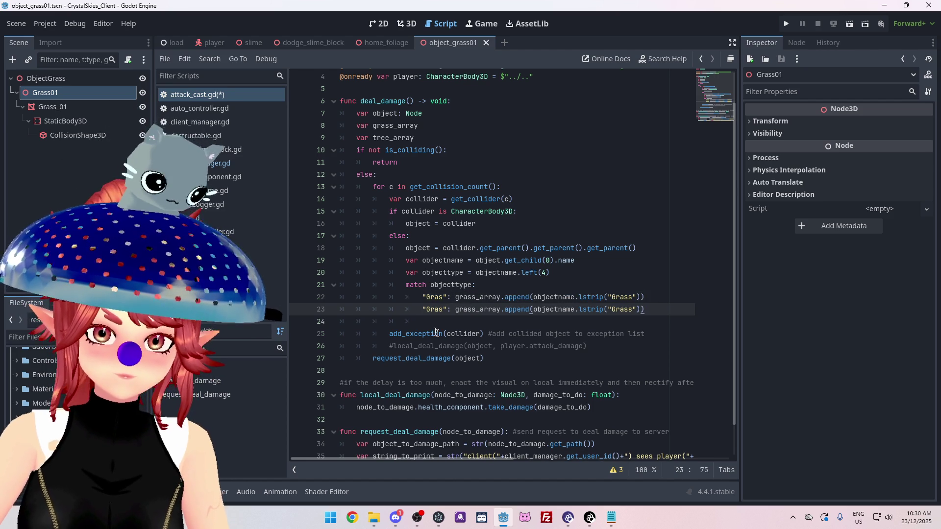
pyautogui.doubleClick(440, 309)
pyautogui.write('Tree')
pyautogui.moveTo(455, 309); pyautogui.dragTo(474, 312)
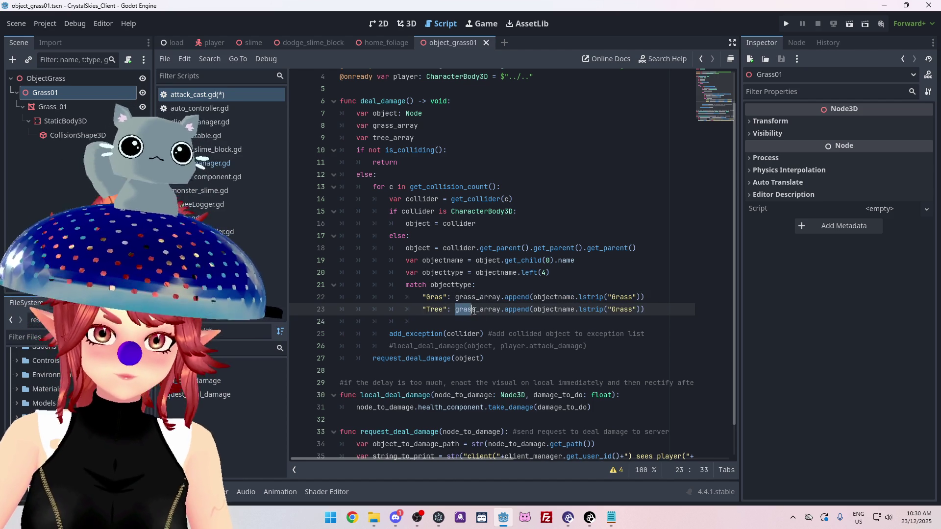
pyautogui.write('tree')
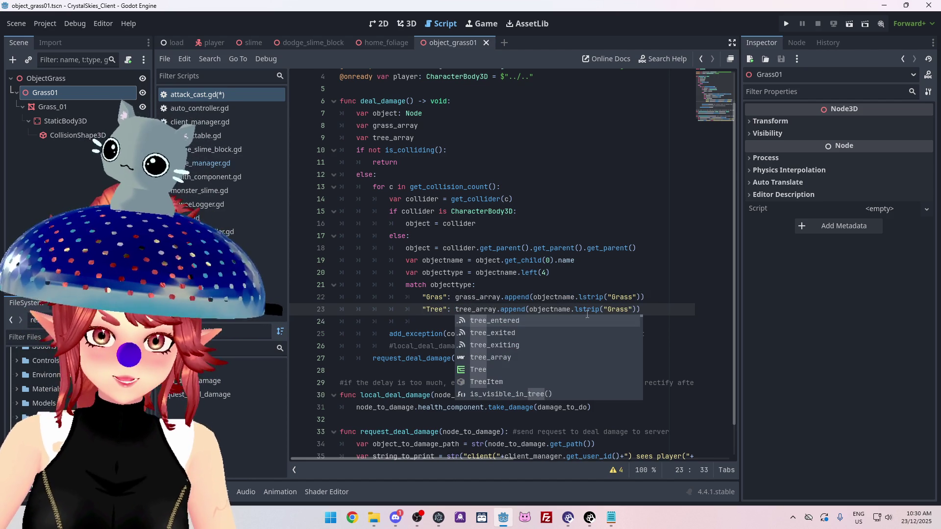
pyautogui.moveTo(607, 310); pyautogui.dragTo(629, 309)
pyautogui.write('Tree')
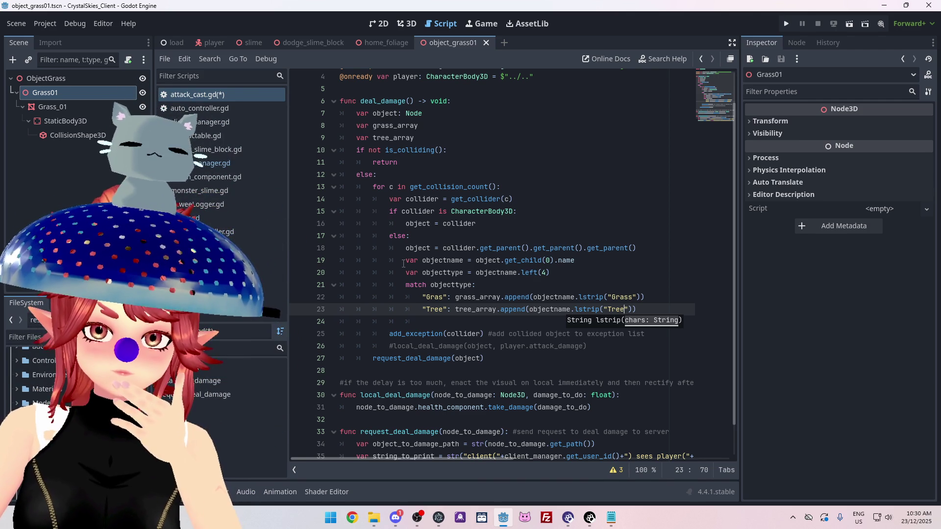
pyautogui.click(603, 264)
pyautogui.press('Return')
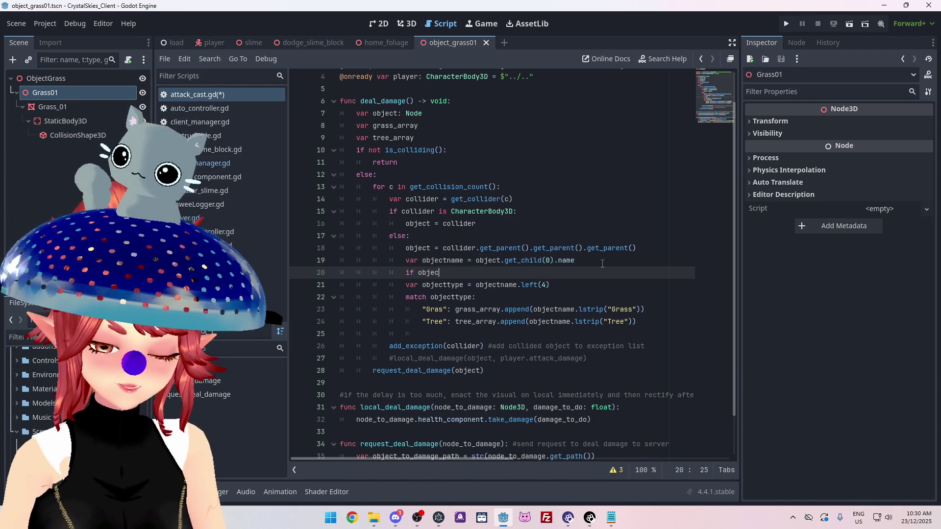
# Remove the stray if line and put the Gras and Tree case bodies on their own lines
pyautogui.write('ct')
pyautogui.press('Return')
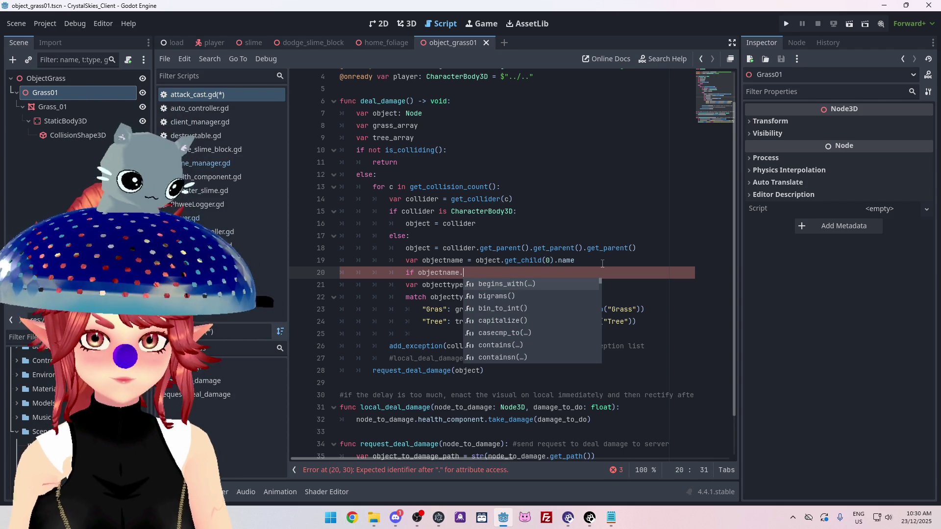
pyautogui.press('BackSpace')
pyautogui.press('BackSpace')
pyautogui.press('BackSpace')
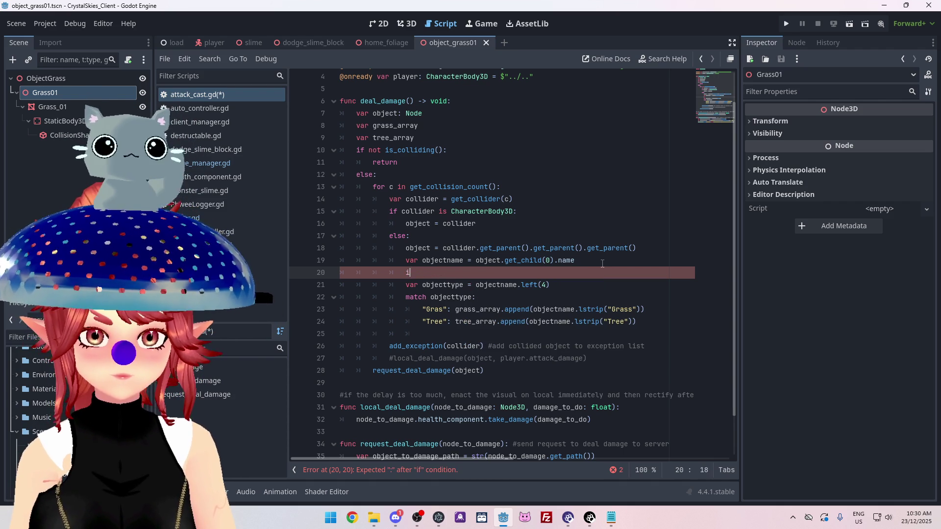
pyautogui.press('BackSpace')
pyautogui.press('BackSpace')
pyautogui.press('BackSpace')
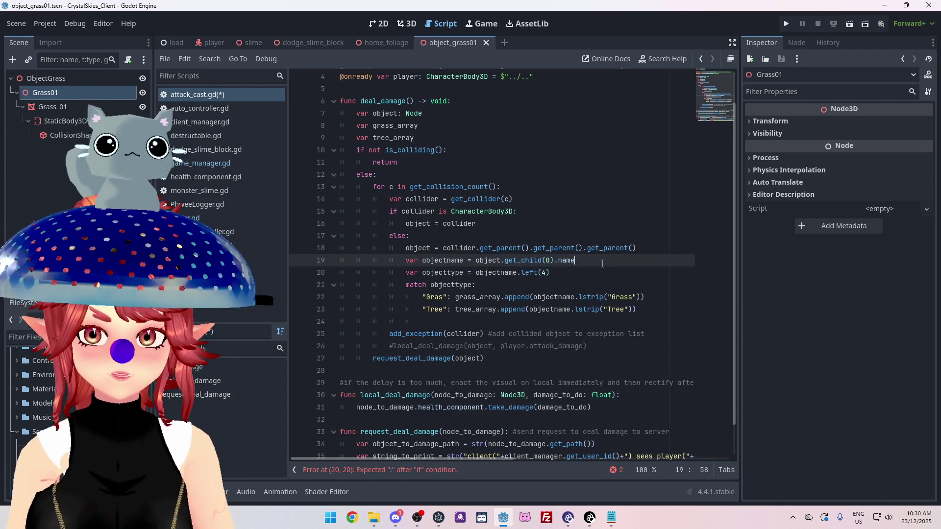
pyautogui.click(454, 297)
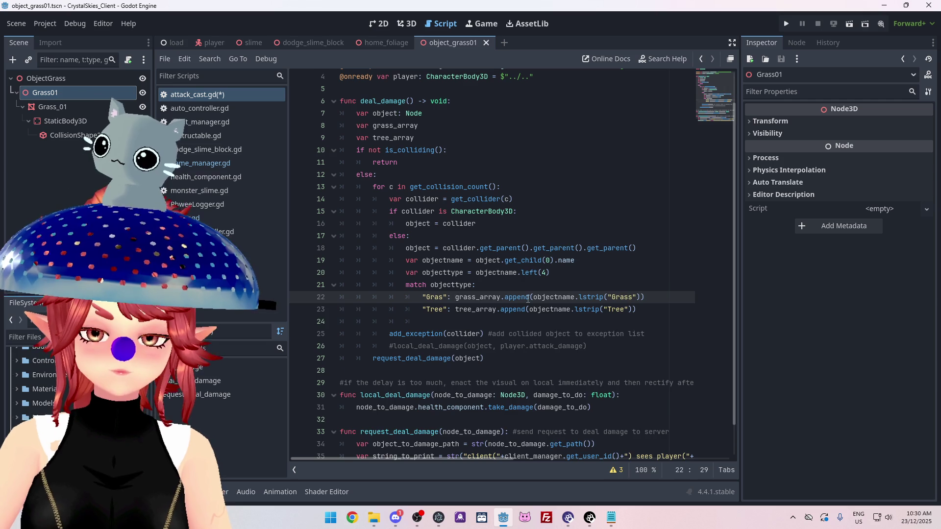
pyautogui.press('Return')
pyautogui.click(457, 322)
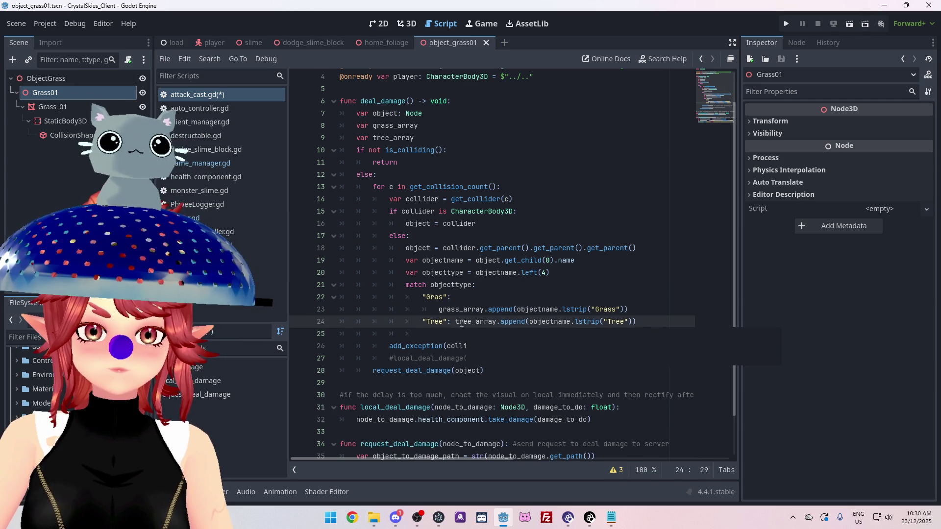
pyautogui.press('Return')
# Add an 'if objectname = "Grass"' line above grass_array.append in the Gras case
pyautogui.click(440, 309)
pyautogui.press('Return')
pyautogui.press('Up')
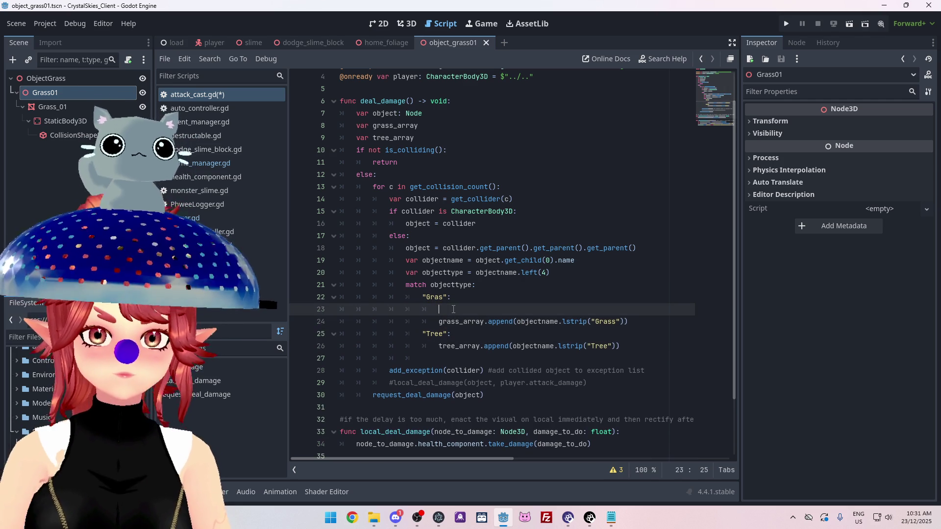
pyautogui.write('if')
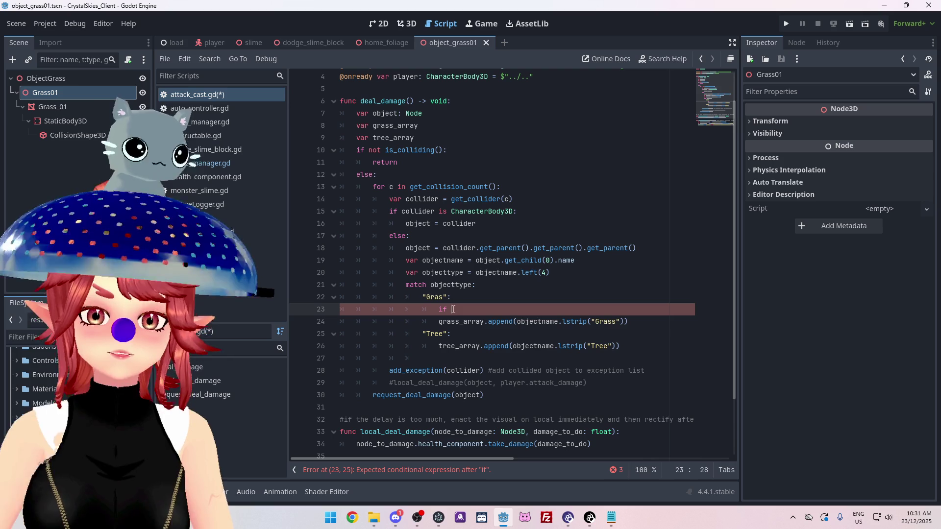
pyautogui.click(517, 322)
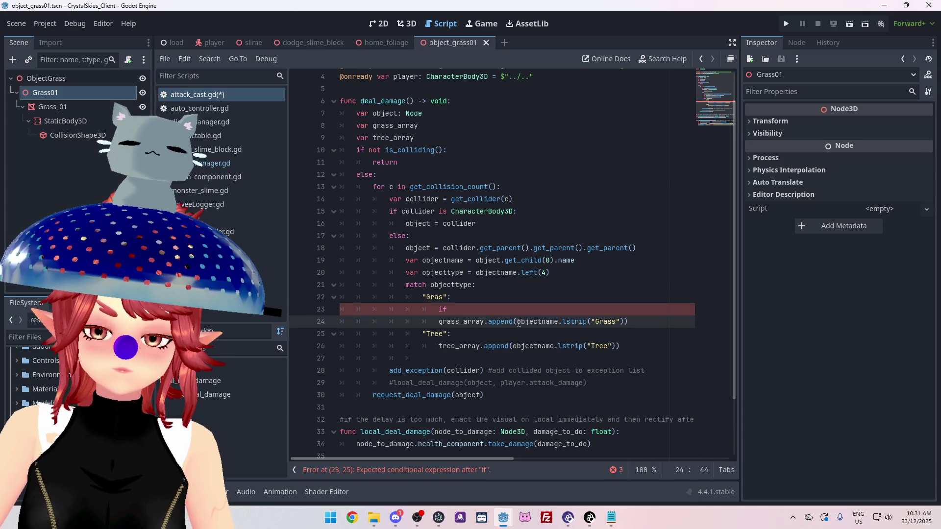
pyautogui.click(501, 310)
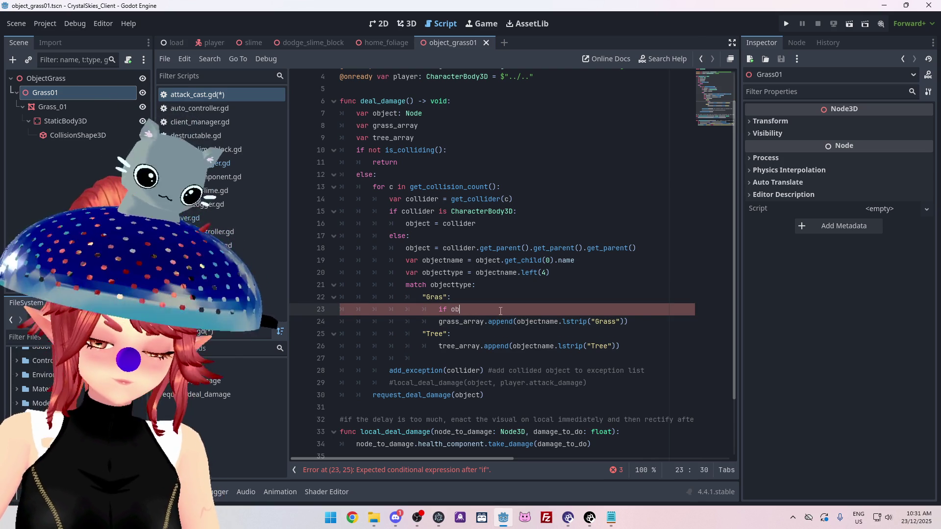
pyautogui.write('objectname')
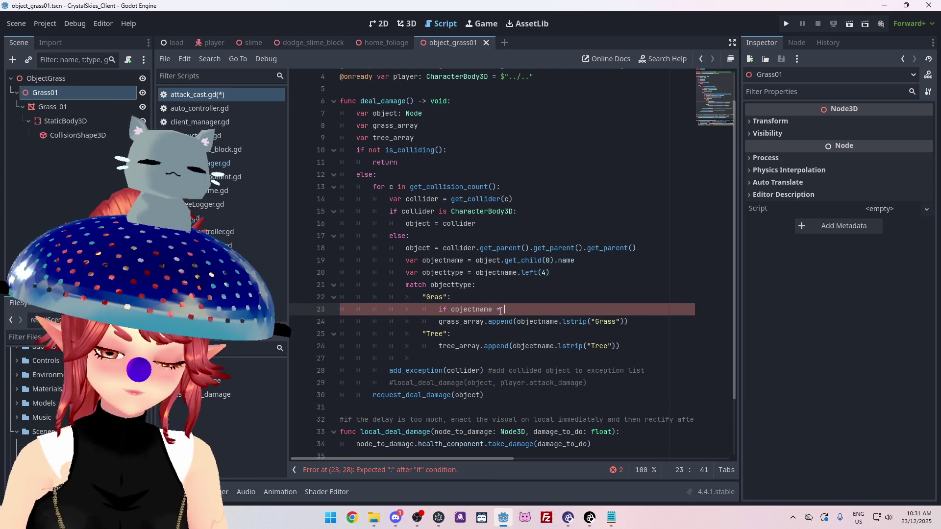
pyautogui.write(' = "Grass')
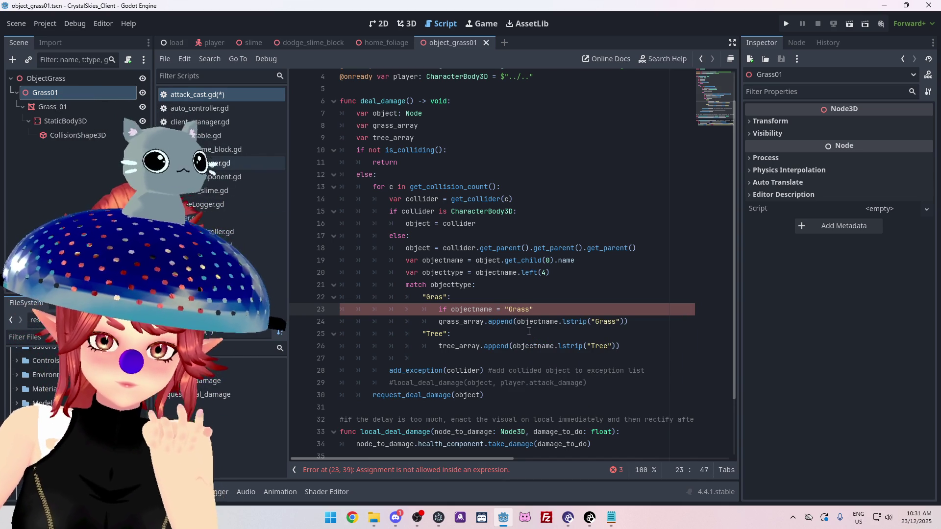
# Rename the object declaration on line 7 to object_node
pyautogui.doubleClick(444, 260)
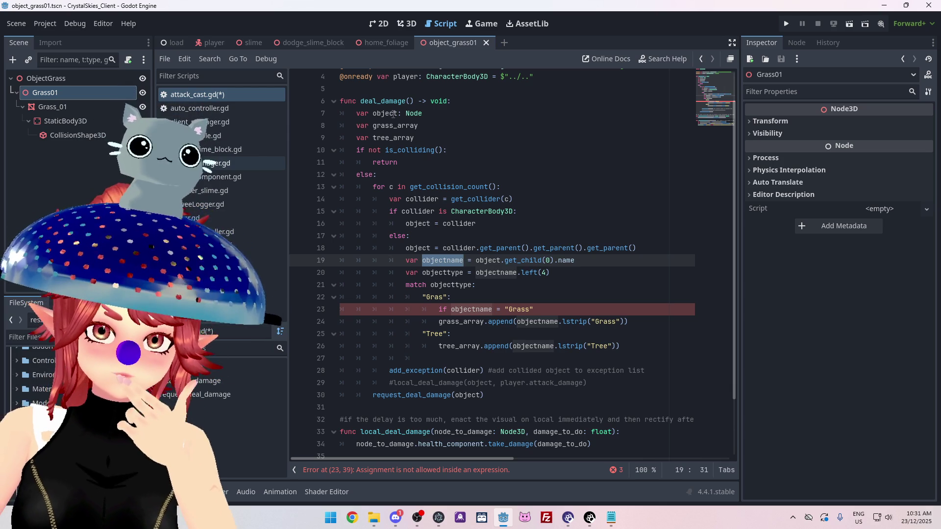
pyautogui.click(420, 248)
pyautogui.moveTo(431, 260); pyautogui.dragTo(463, 260)
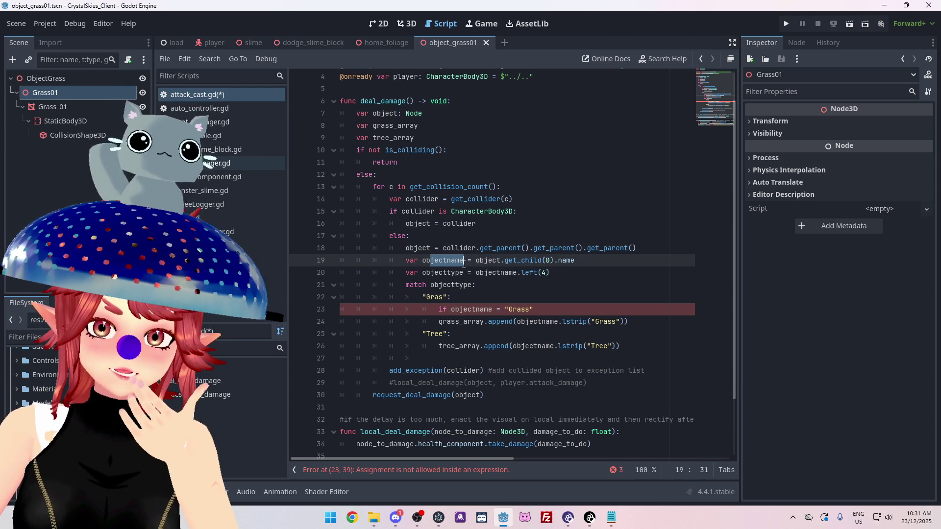
pyautogui.click(451, 260)
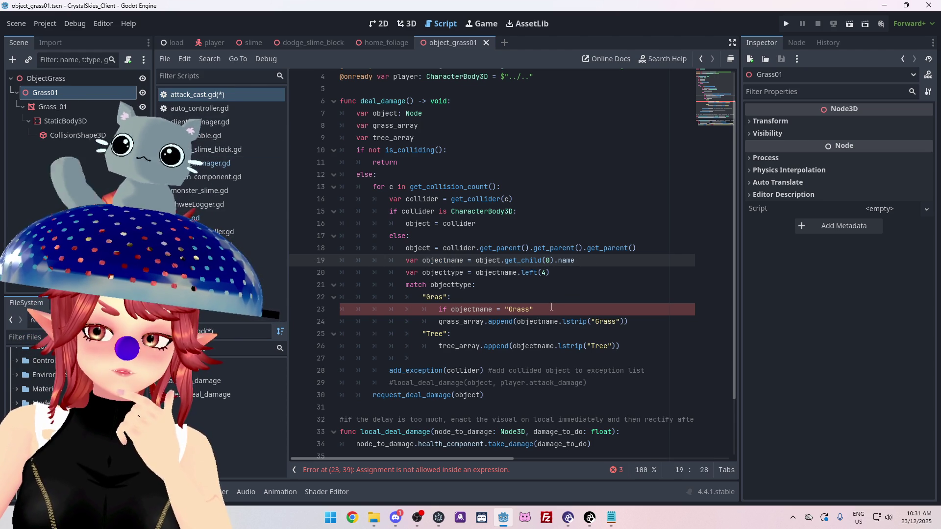
pyautogui.doubleClick(416, 248)
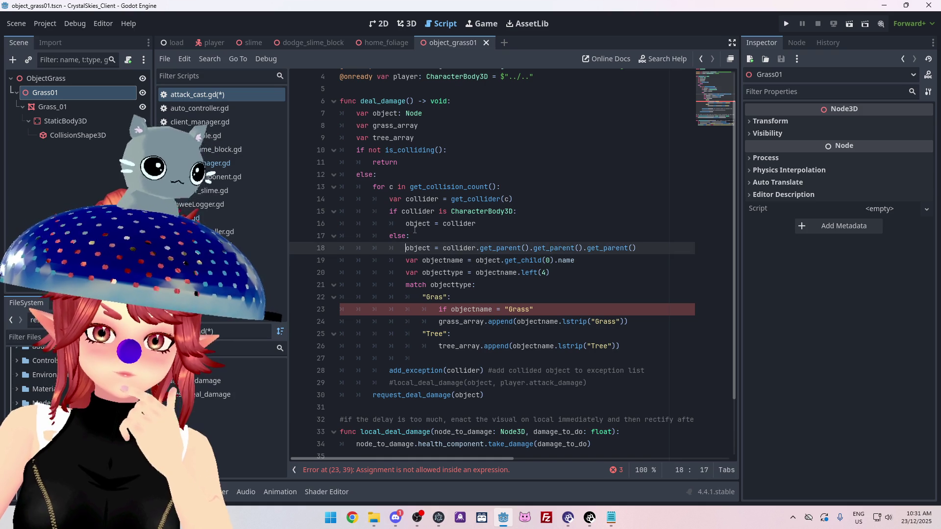
pyautogui.doubleClick(426, 224)
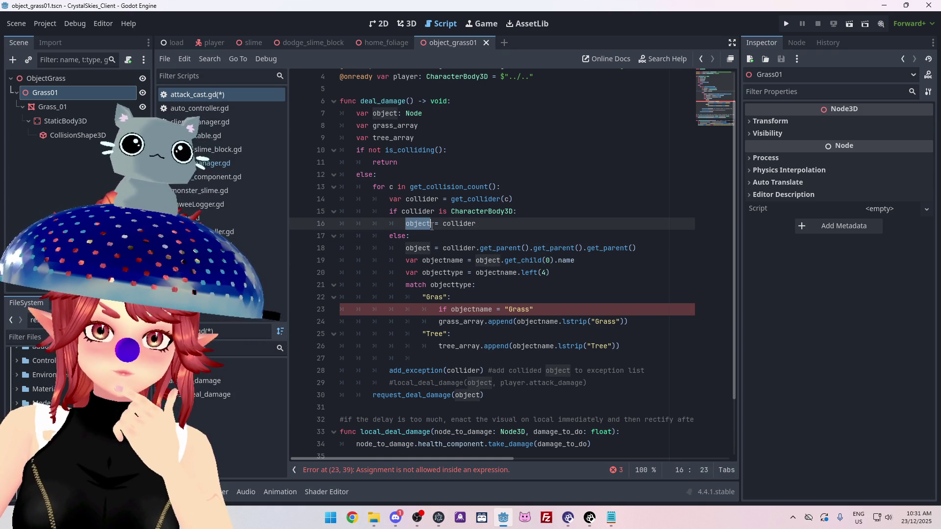
pyautogui.click(398, 113)
pyautogui.write('_node')
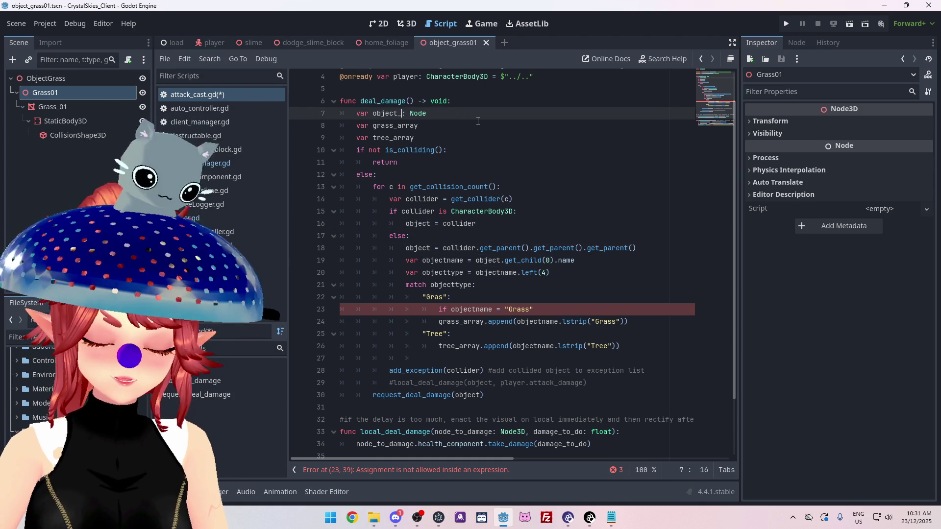
pyautogui.moveTo(397, 113); pyautogui.dragTo(418, 114)
pyautogui.hotkey('ctrl', 'c')
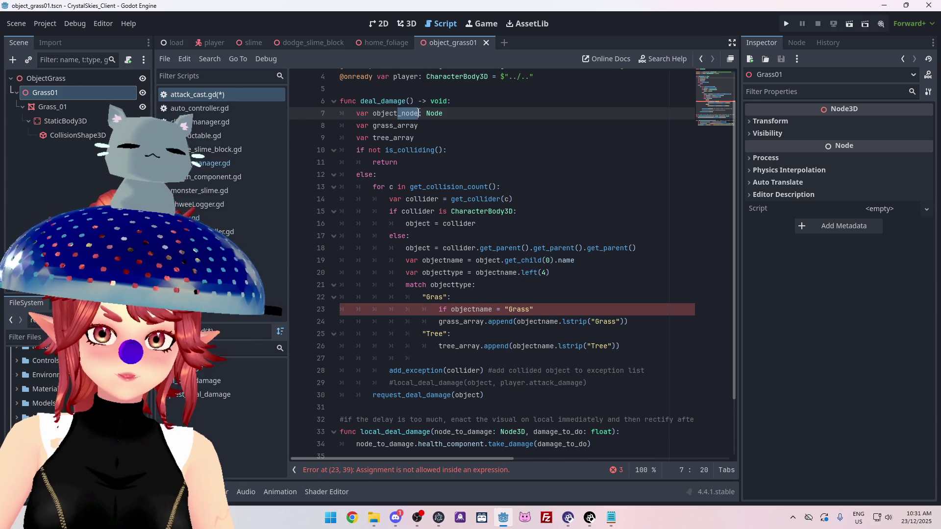
# Paste _node after object on lines 16 and 18 so both assignments set object_node
pyautogui.click(431, 224)
pyautogui.hotkey('ctrl', 'v')
pyautogui.click(430, 248)
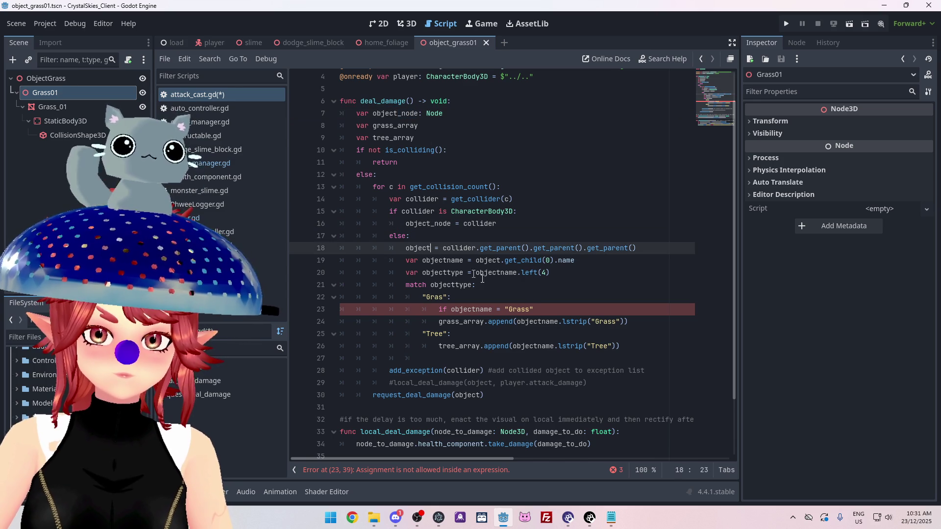
pyautogui.hotkey('ctrl', 'v')
pyautogui.click(563, 287)
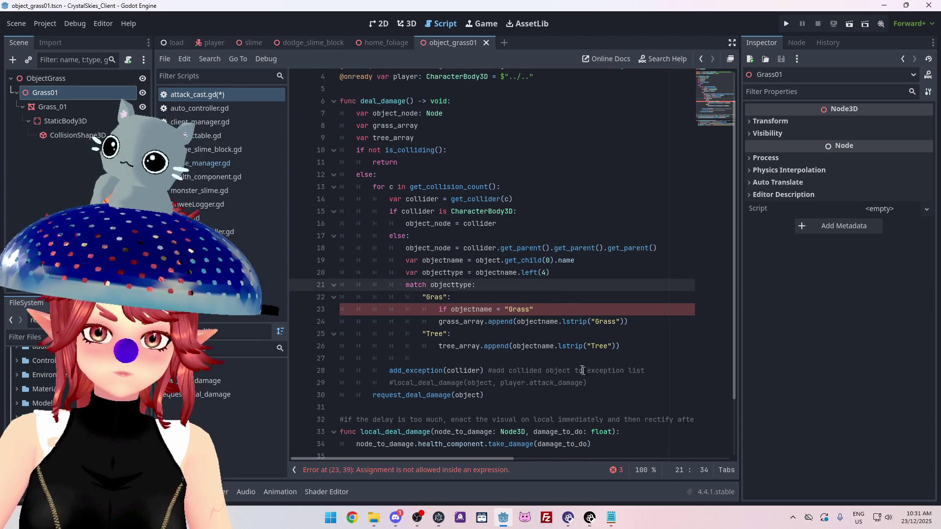
pyautogui.click(567, 359)
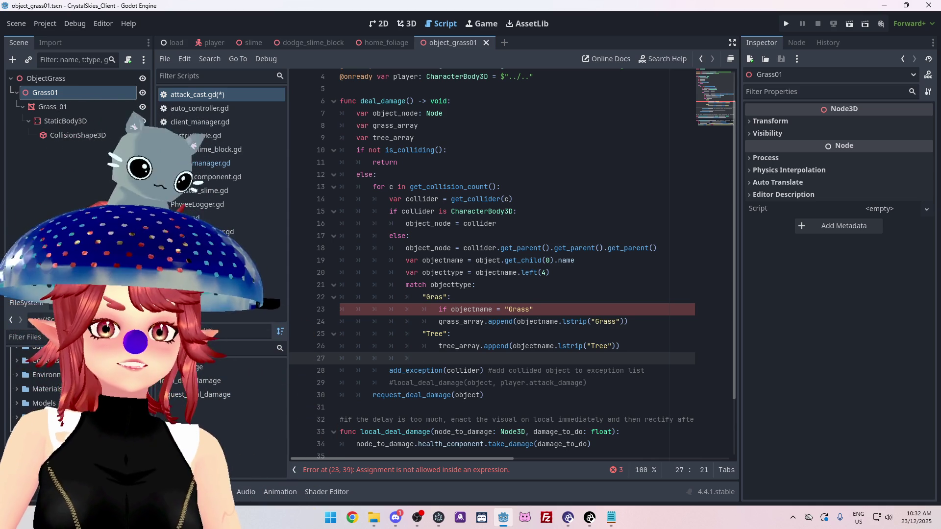
pyautogui.click(522, 116)
# Rename the variable on line 19 to objecttype
pyautogui.click(453, 297)
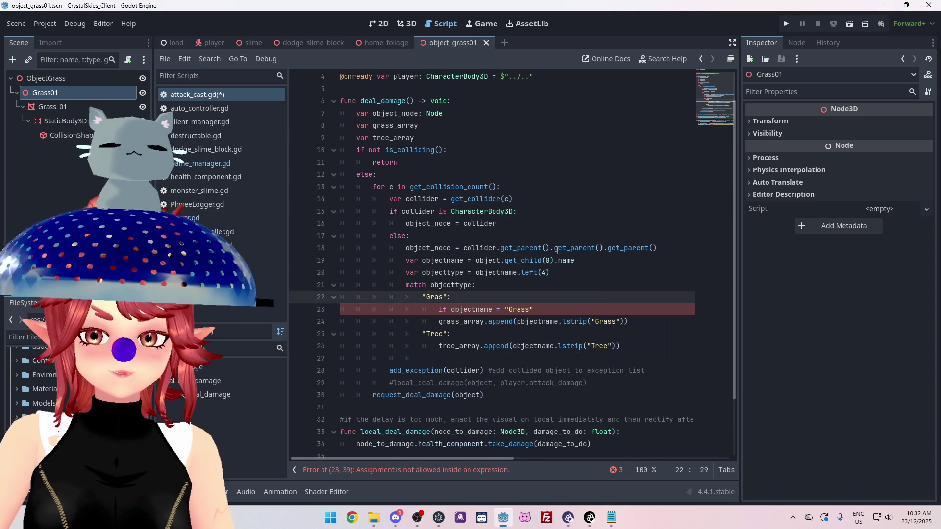
pyautogui.scroll(-1, 439, 288)
pyautogui.doubleClick(464, 223)
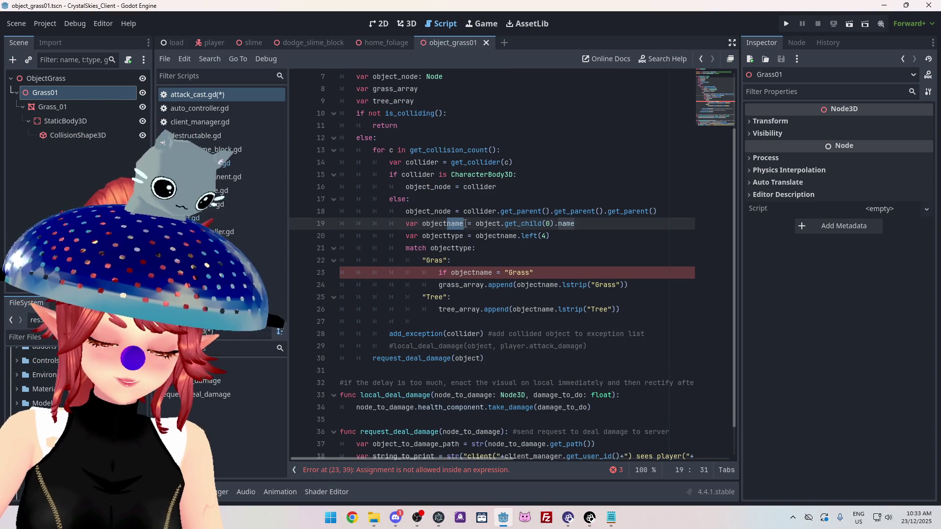
pyautogui.write('typobjecttype')
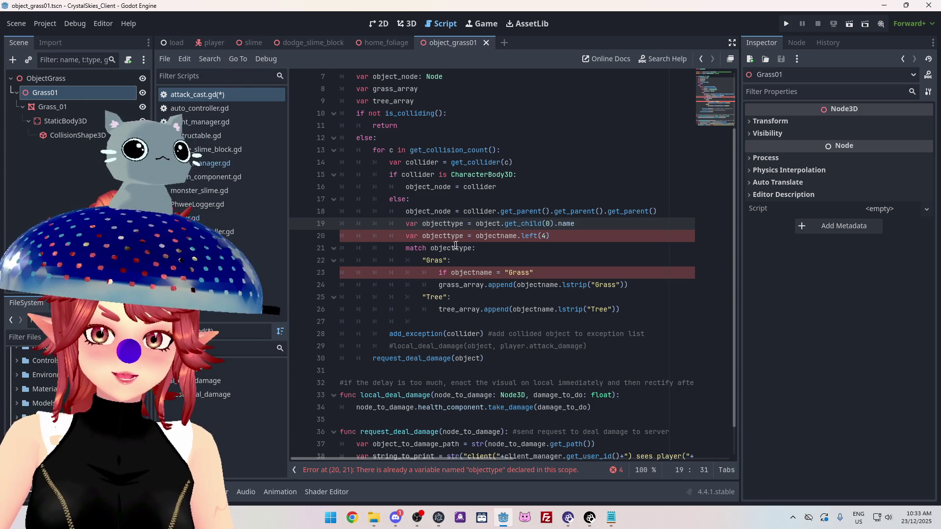
pyautogui.click(463, 235)
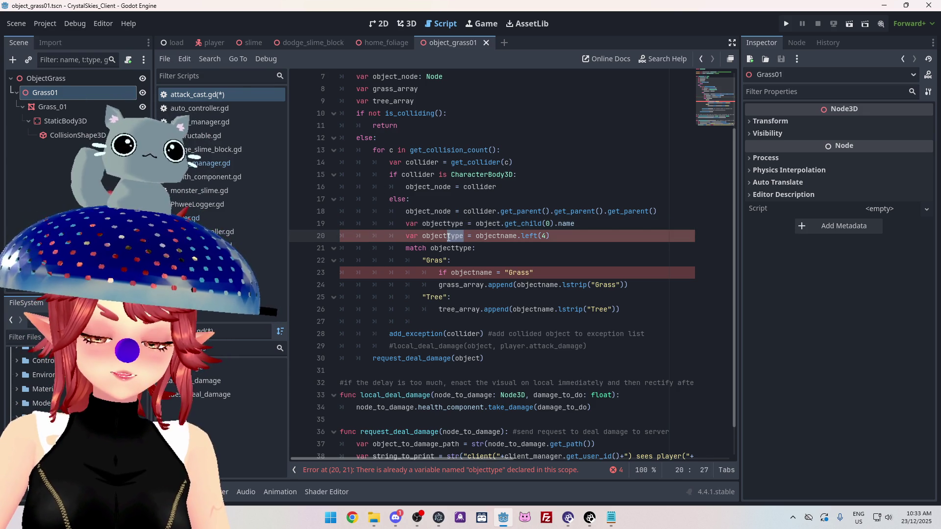
pyautogui.click(448, 223)
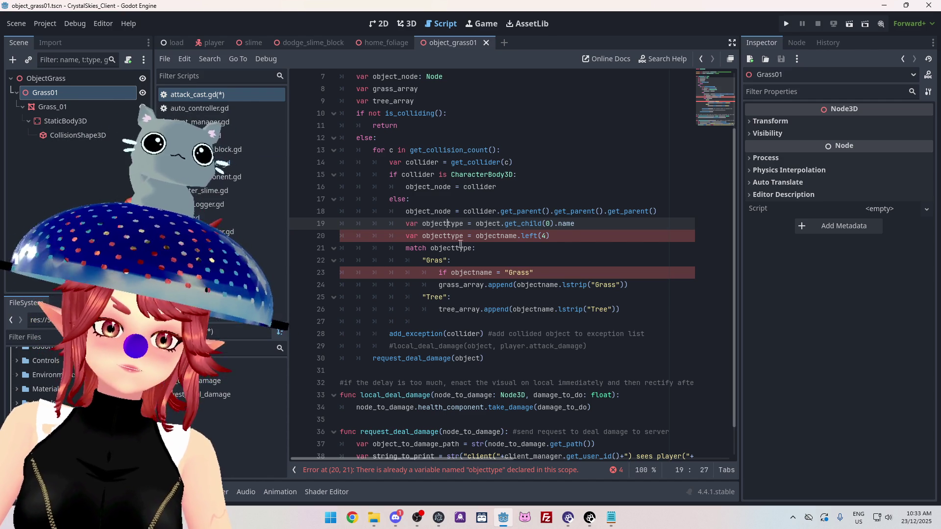
# Rename line 20's variable to objectsubtype and start a # comment on line 19
pyautogui.click(447, 238)
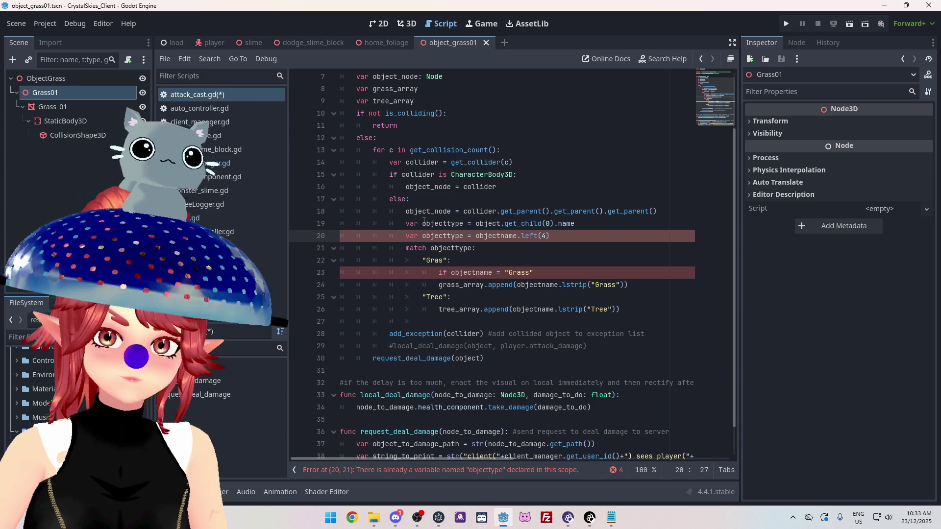
pyautogui.write('sub')
pyautogui.moveTo(446, 236); pyautogui.dragTo(459, 236)
pyautogui.hotkey('ctrl', 'c')
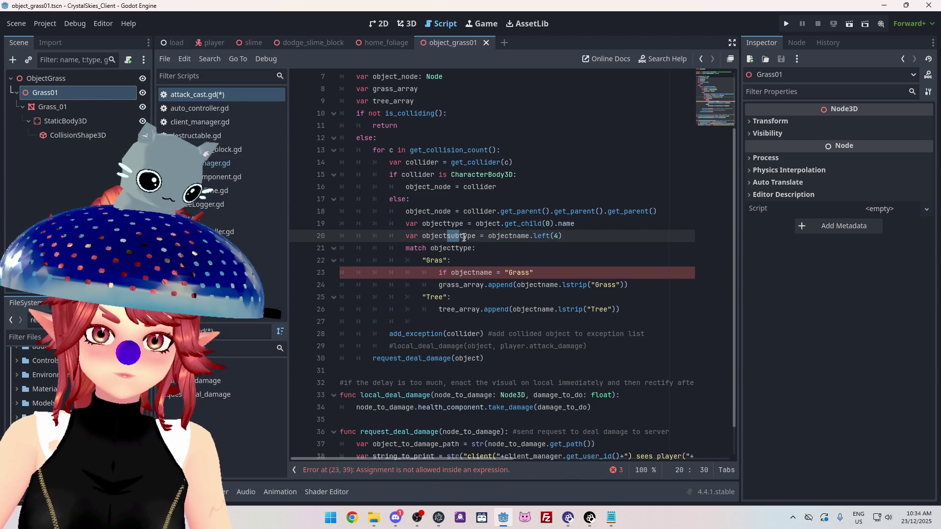
pyautogui.click(455, 223)
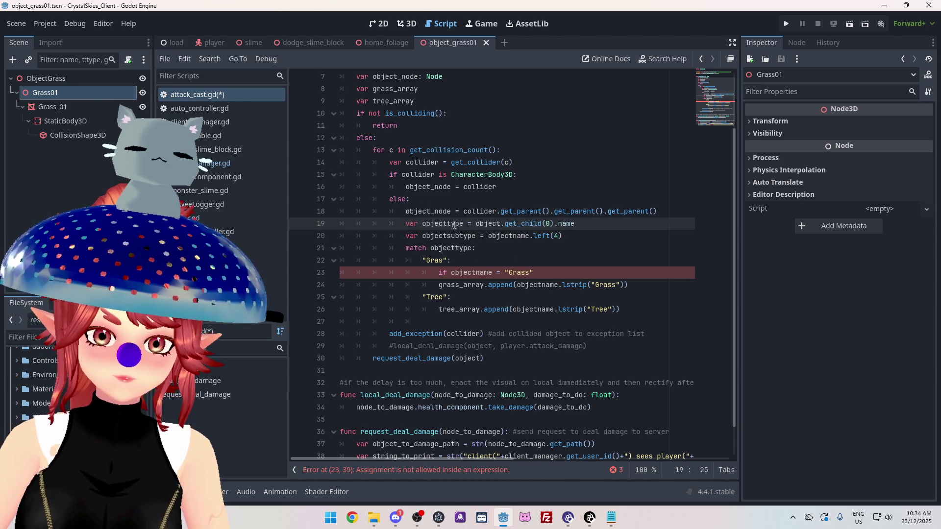
pyautogui.click(593, 222)
pyautogui.write('#Grass01')
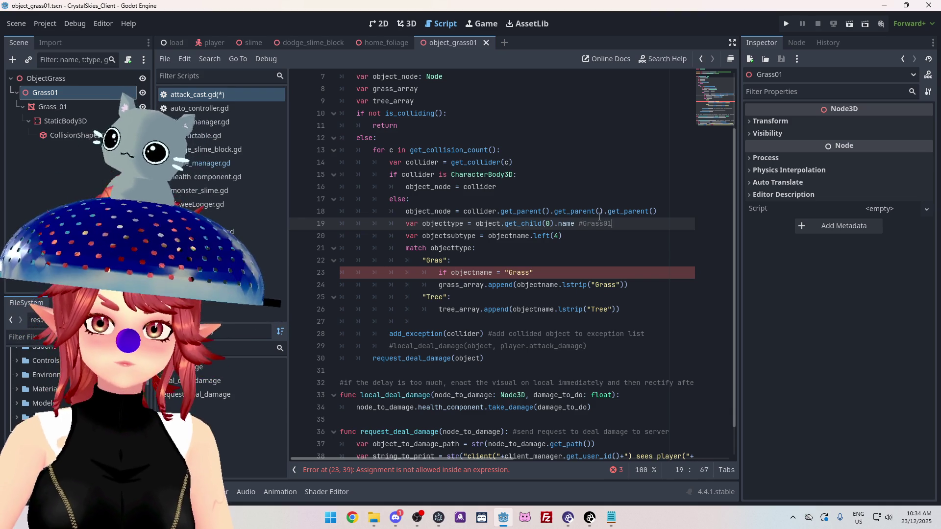
pyautogui.click(590, 242)
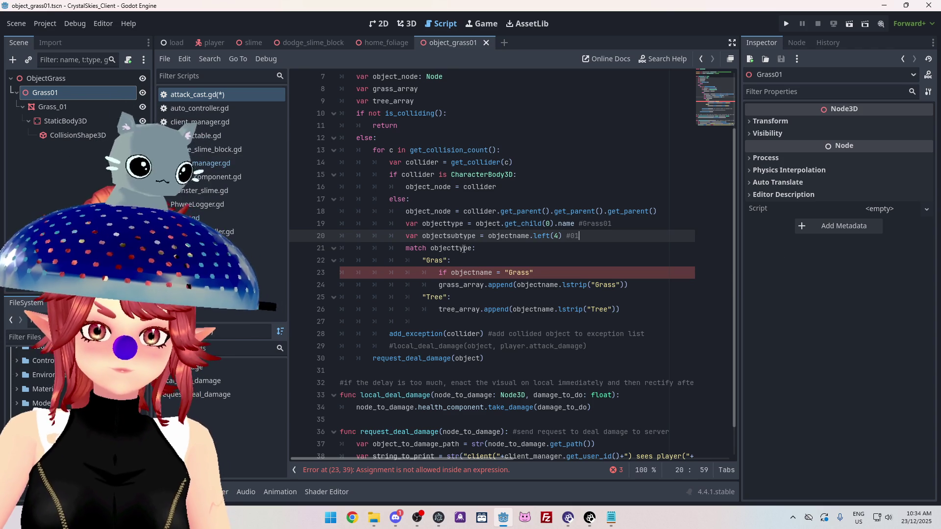
# Paste into the match line so it switches on objectsubtype
pyautogui.moveTo(463, 248)
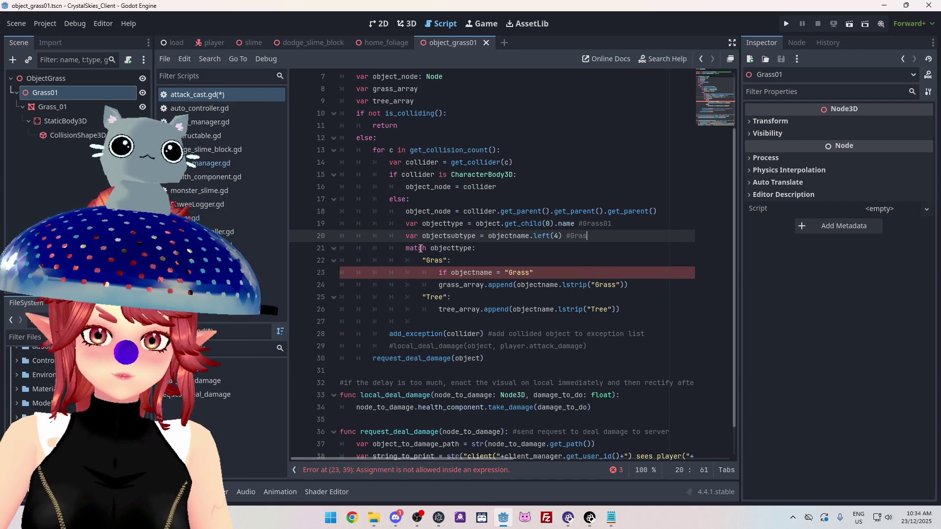
pyautogui.write('Gras')
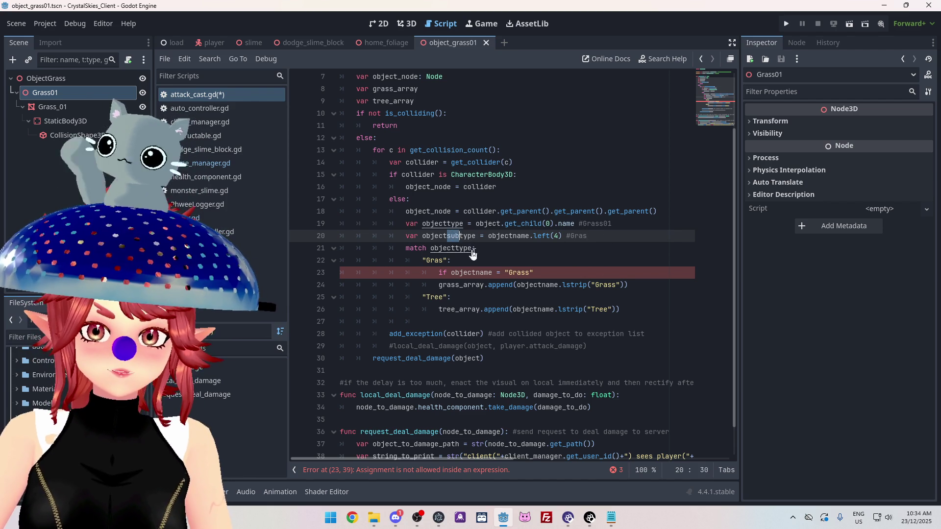
pyautogui.click(456, 248)
pyautogui.hotkey('ctrl', 'v')
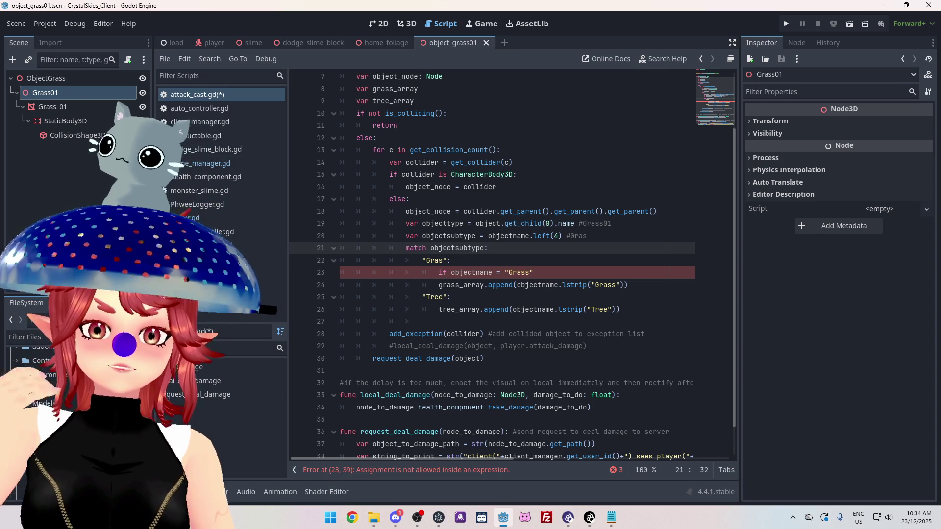
# Replace objectname in the Gras if condition with object_node.name
pyautogui.scroll(-1, 586, 267)
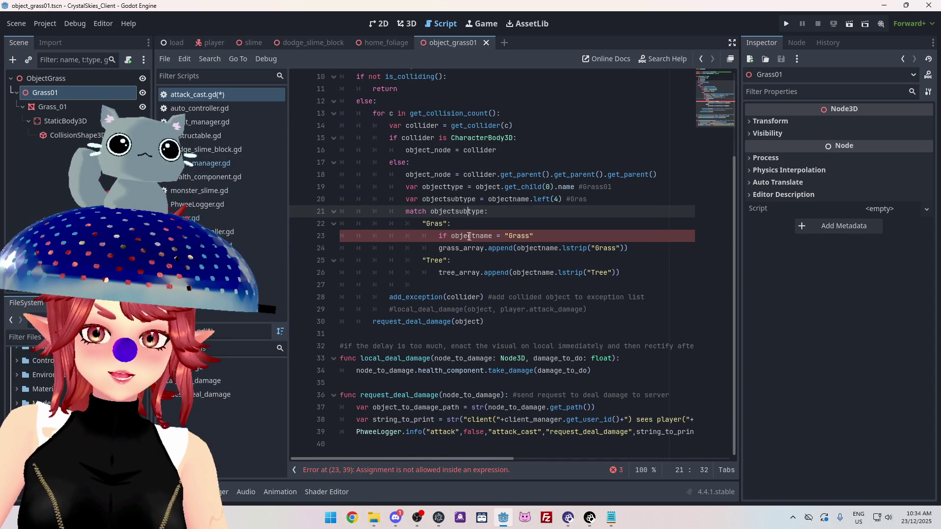
pyautogui.moveTo(407, 175); pyautogui.dragTo(451, 177)
pyautogui.hotkey('ctrl', 'c')
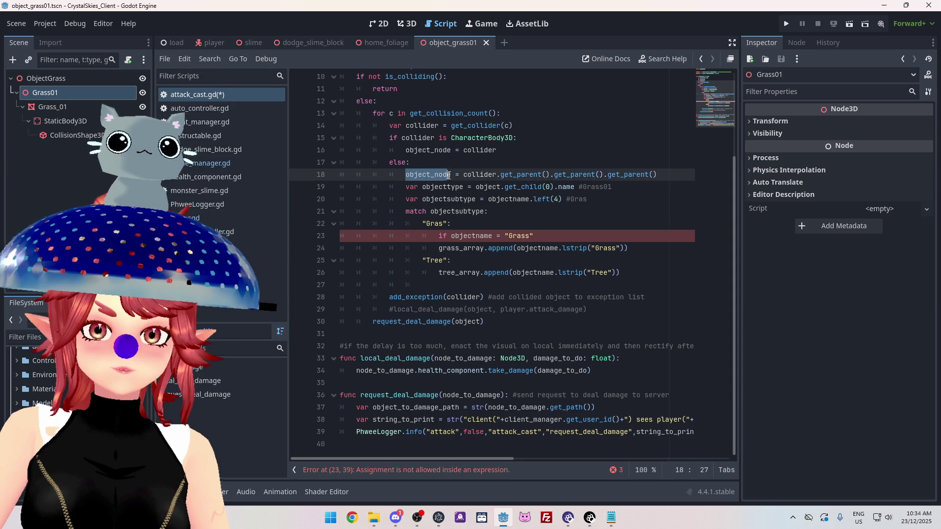
pyautogui.doubleClick(453, 235)
pyautogui.hotkey('ctrl', 'v')
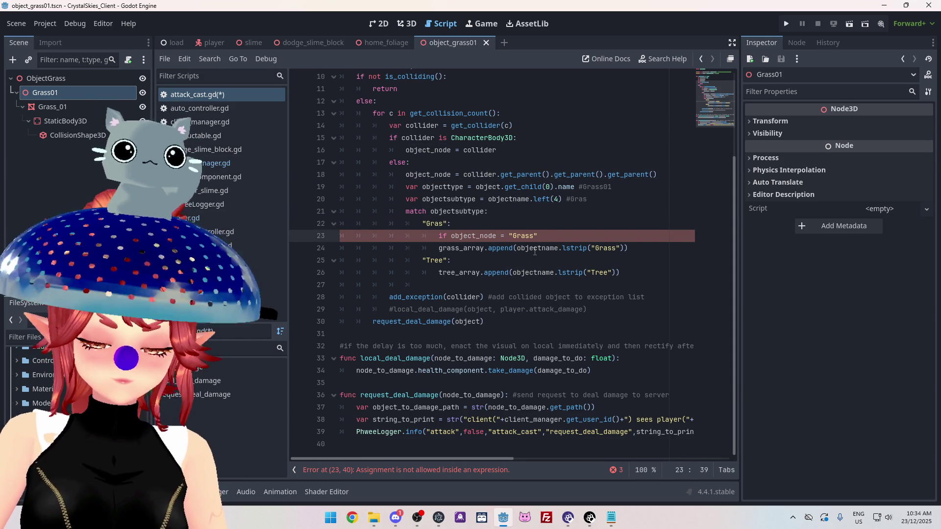
pyautogui.write('.name')
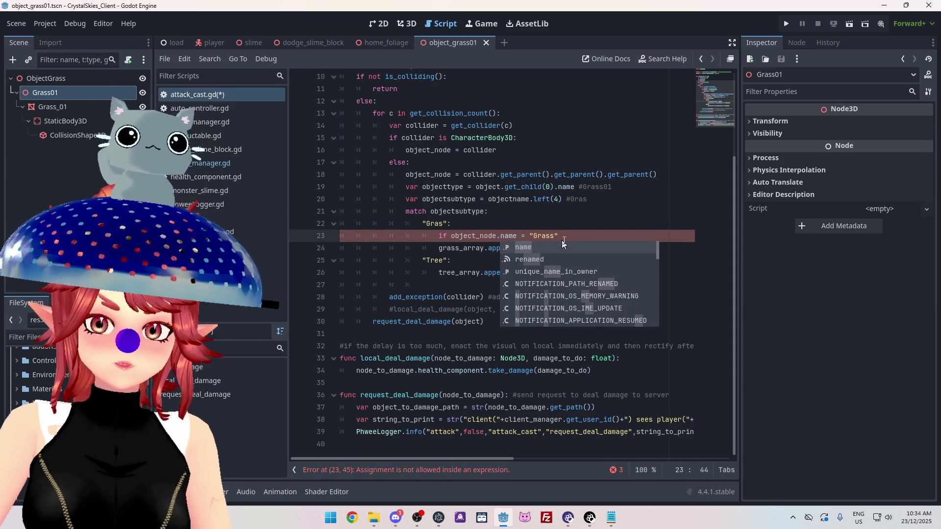
pyautogui.click(556, 236)
pyautogui.press('Left')
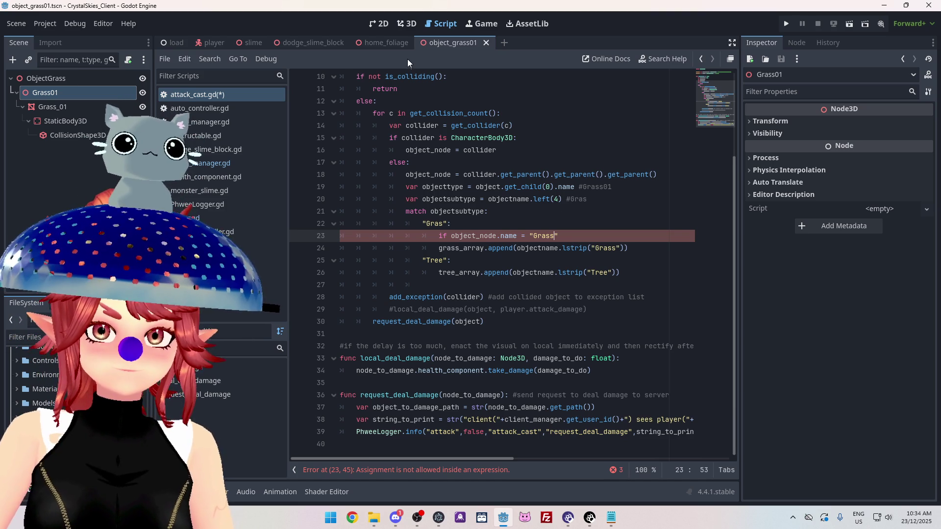
# Open the home_foliage scene and expand GeneratedTypeGrass to inspect its node names
pyautogui.click(173, 43)
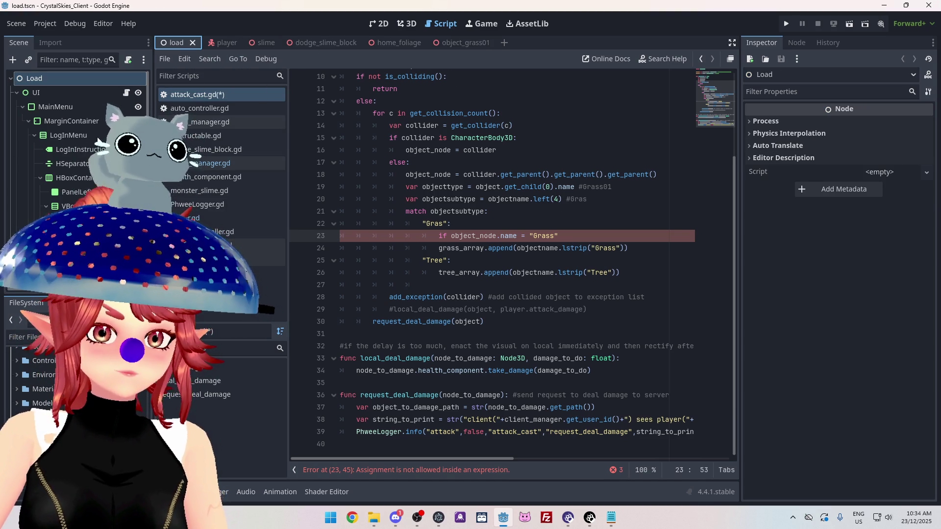
pyautogui.click(388, 42)
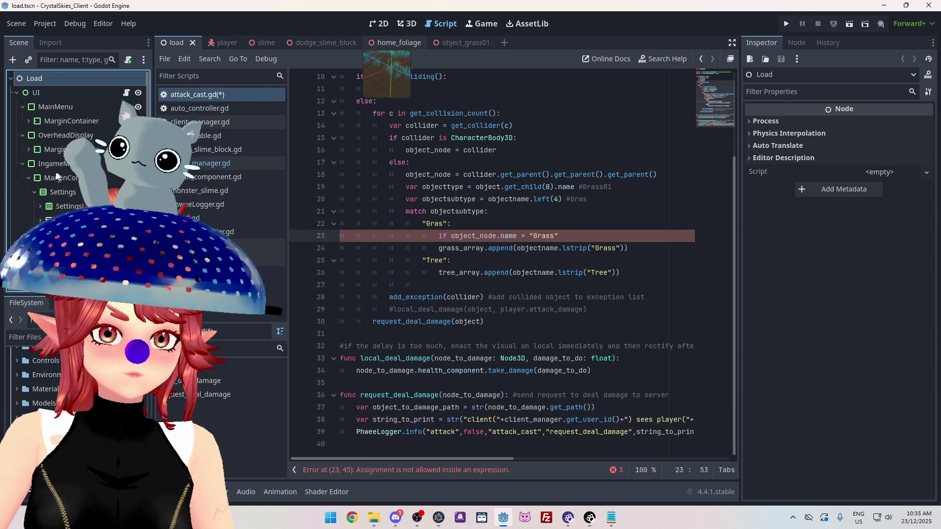
pyautogui.click(22, 107)
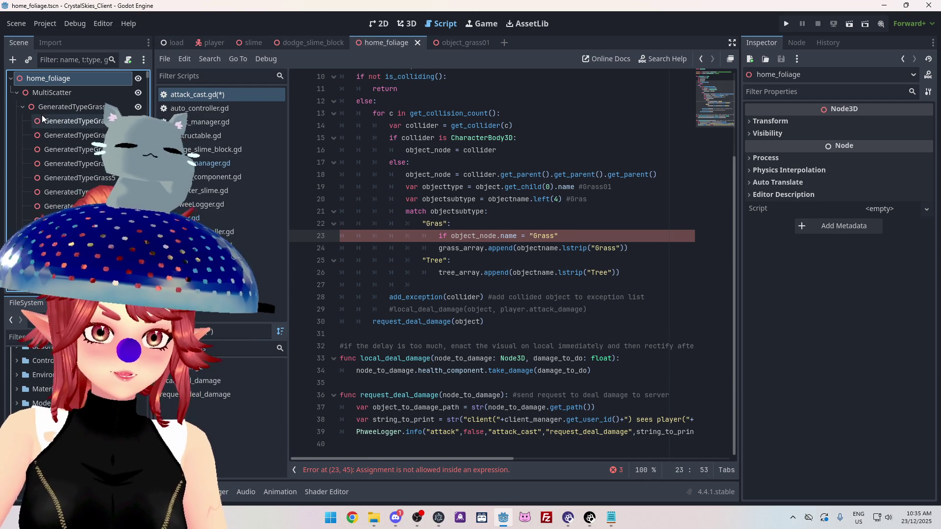
# Change the grass check to compare against "GeneratedTypeGrass" and start a line beneath it
pyautogui.moveTo(452, 237)
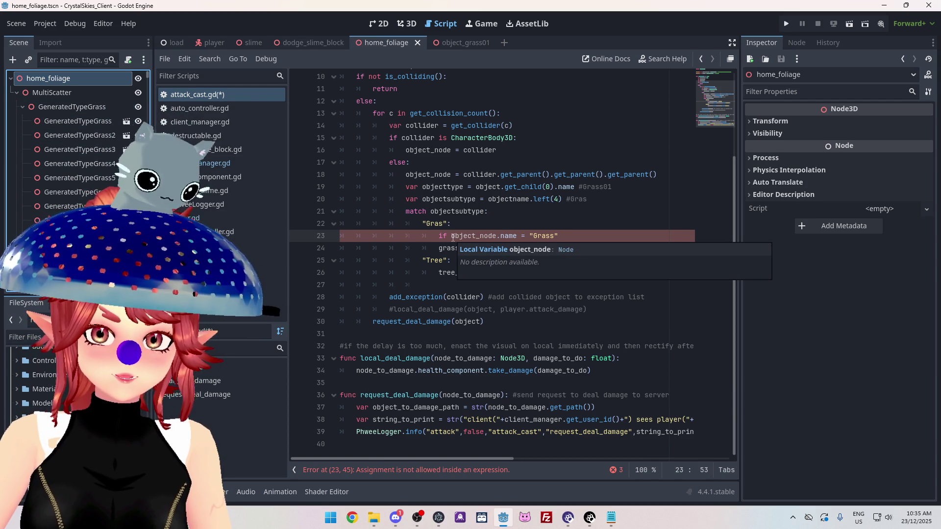
pyautogui.click(452, 237)
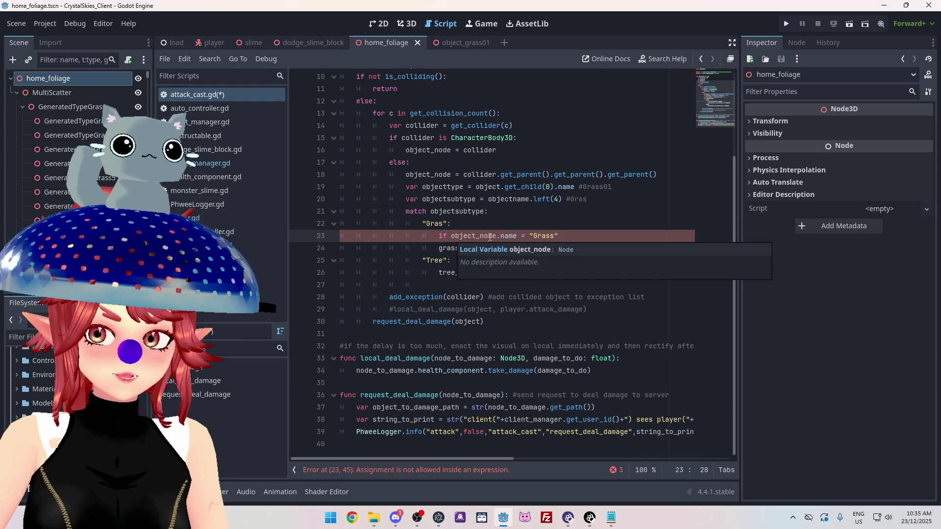
pyautogui.click(533, 238)
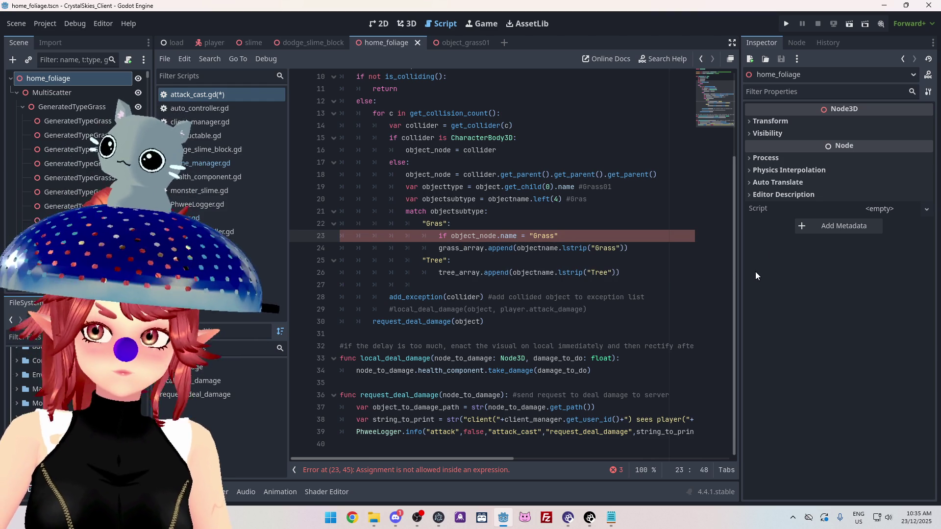
pyautogui.write('Generated')
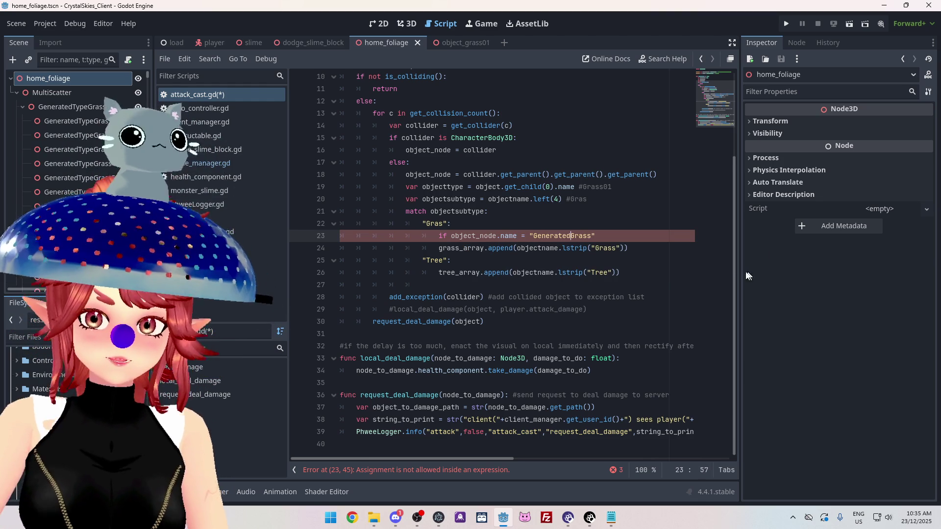
pyautogui.write('Type')
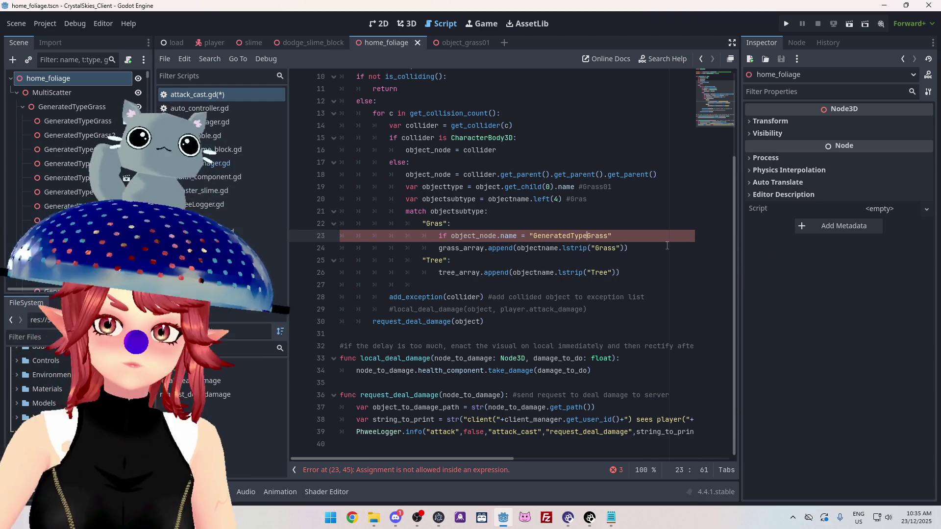
pyautogui.click(611, 235)
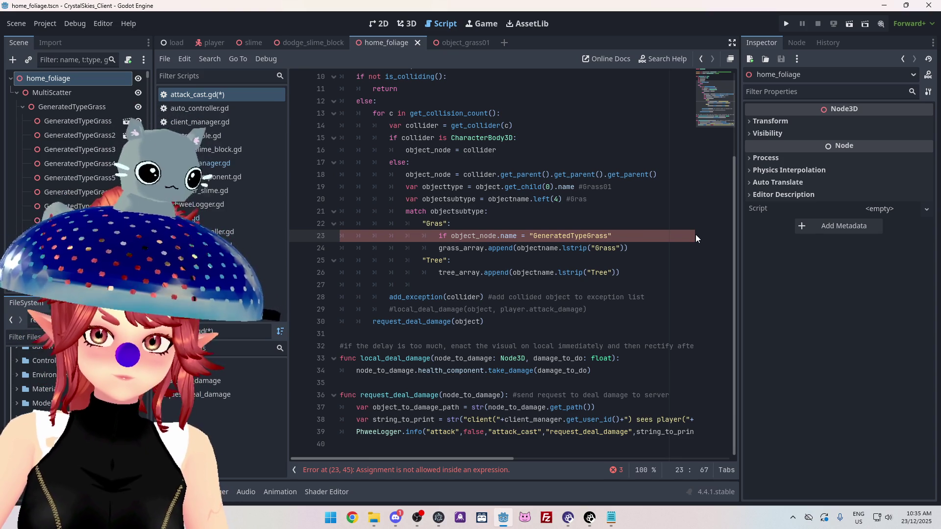
pyautogui.write(':')
pyautogui.press('Return')
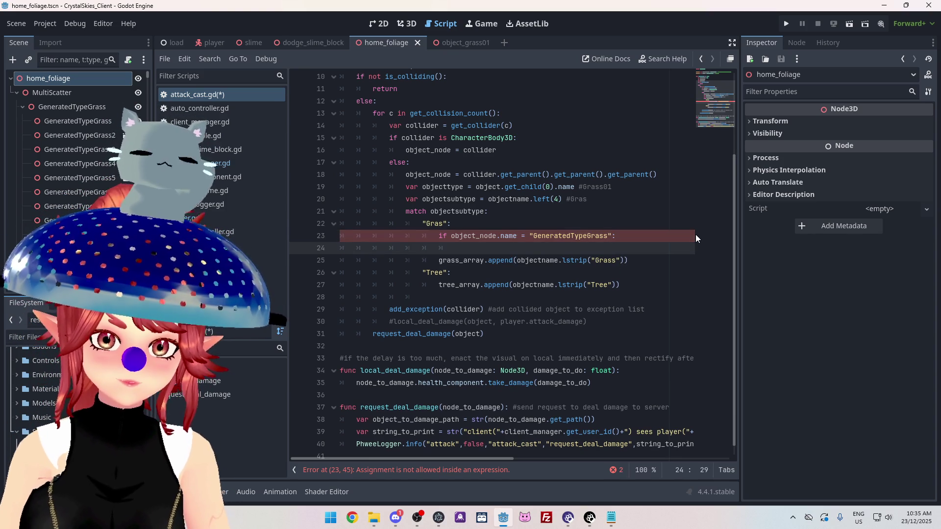
# Change the condition to == and copy 'object_node.name =' onto the line below
pyautogui.moveTo(451, 235); pyautogui.dragTo(521, 239)
pyautogui.click(520, 238)
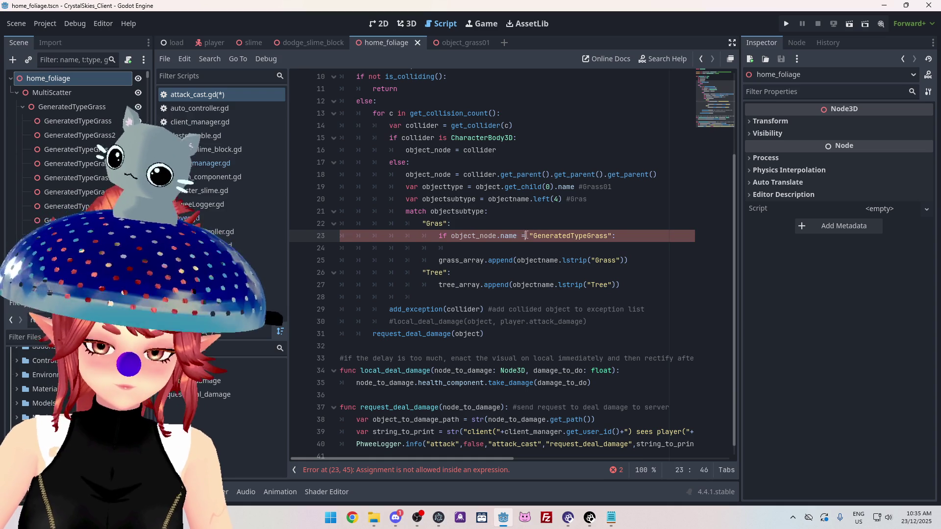
pyautogui.write('=')
pyautogui.moveTo(451, 236); pyautogui.dragTo(517, 237)
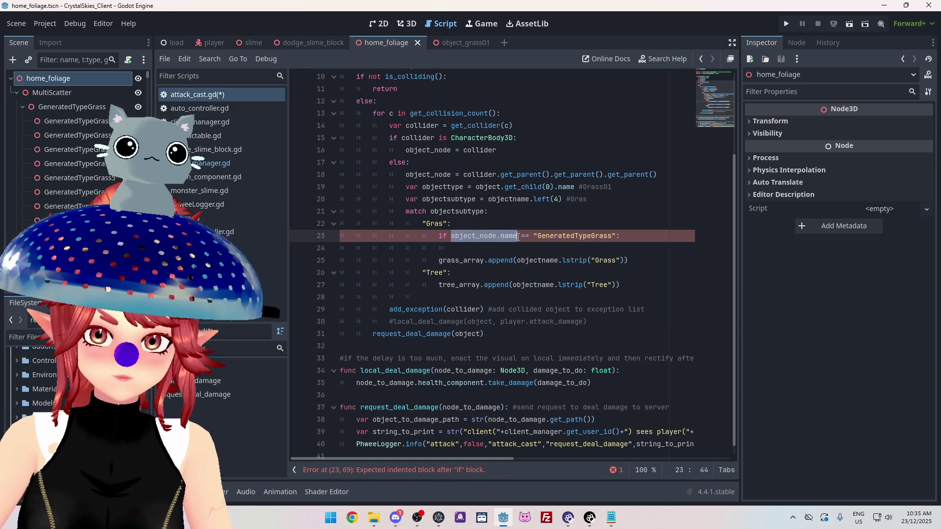
pyautogui.hotkey('ctrl', 'c')
pyautogui.click(506, 249)
pyautogui.hotkey('ctrl', 'v')
pyautogui.write('=')
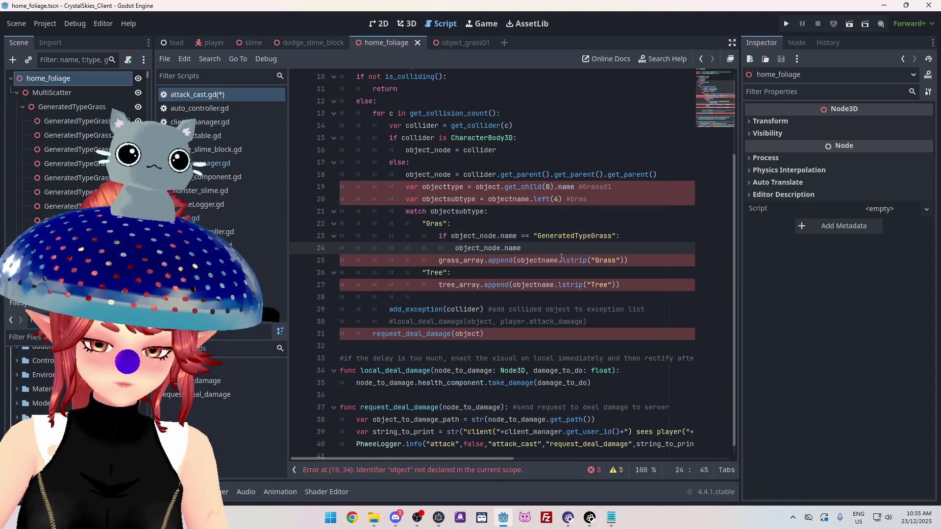
# Delete the if check and its unfinished line, leaving grass_array.append under the Gras case
pyautogui.moveTo(534, 236); pyautogui.dragTo(618, 236)
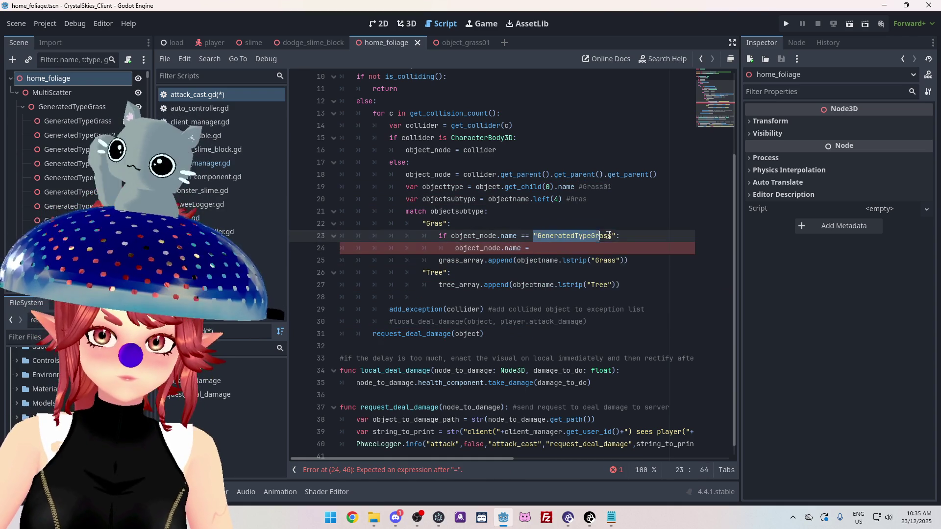
pyautogui.click(566, 247)
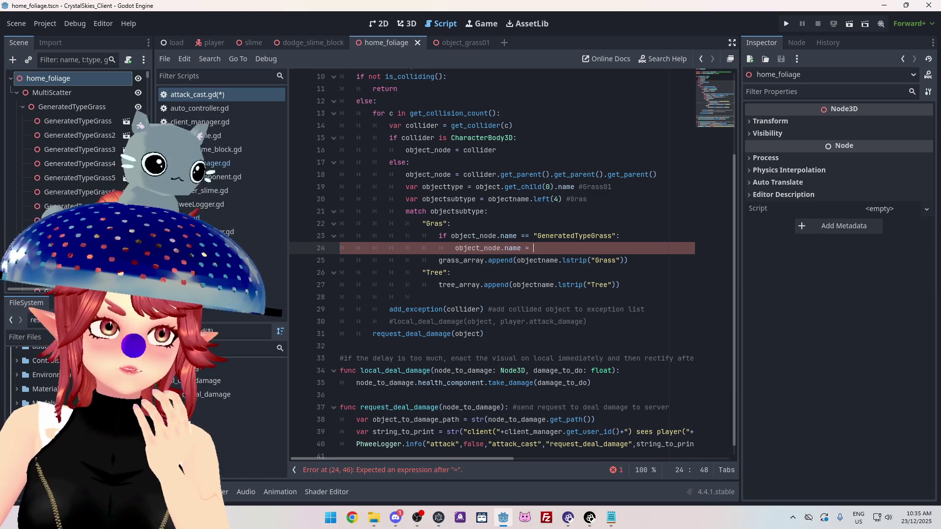
pyautogui.moveTo(533, 249)
pyautogui.mouseDown()
pyautogui.moveTo(372, 248)
pyautogui.moveTo(340, 237)
pyautogui.mouseUp()
pyautogui.press('BackSpace')
pyautogui.press('BackSpace')
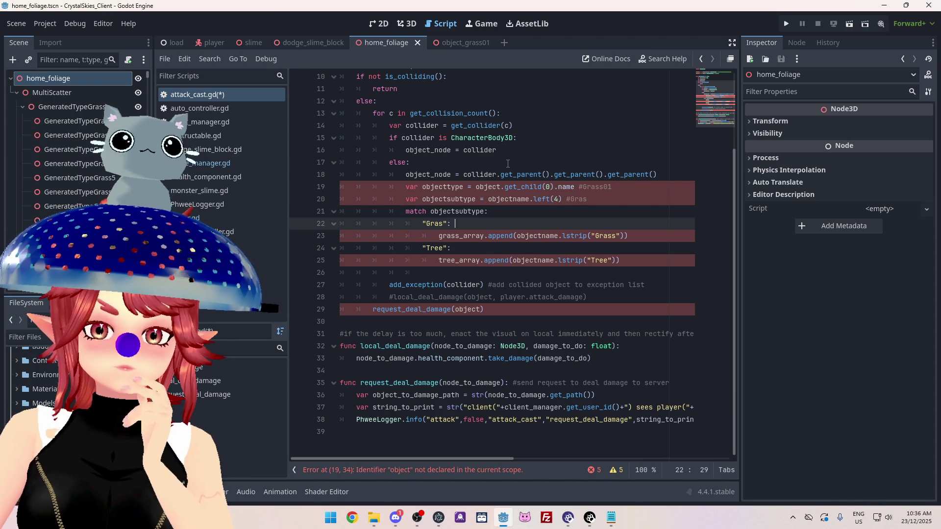
# Jump to the reported error and make objecttype read object_node.get_child(0).name instead of object
pyautogui.click(491, 471)
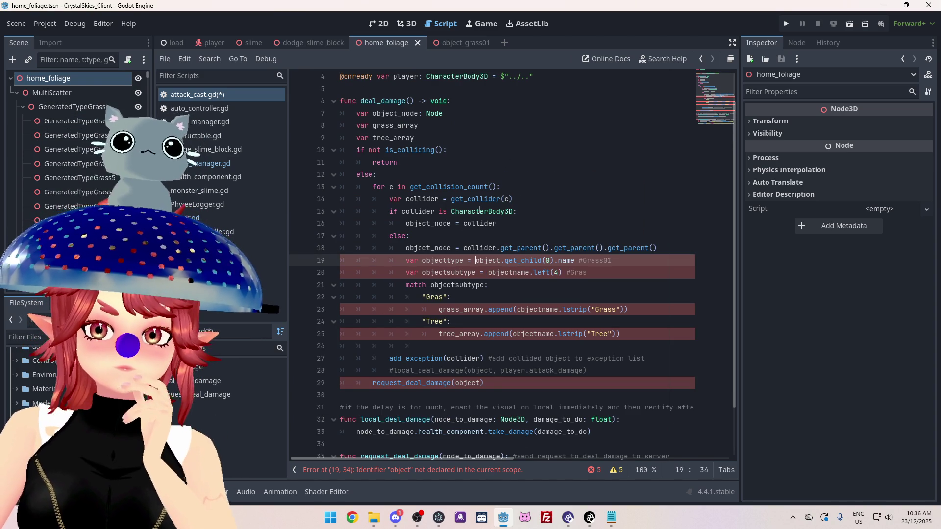
pyautogui.scroll(-1, 550, 230)
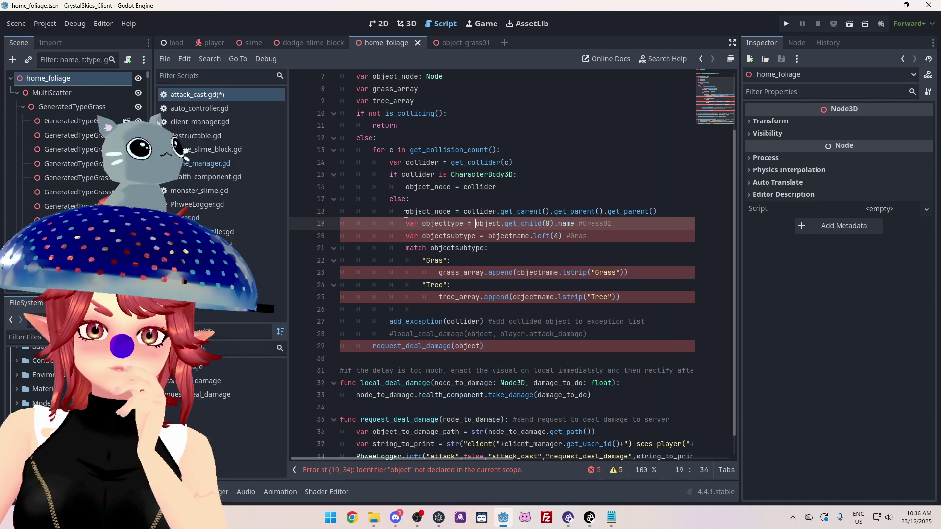
pyautogui.moveTo(407, 212); pyautogui.dragTo(451, 212)
pyautogui.hotkey('ctrl', 'c')
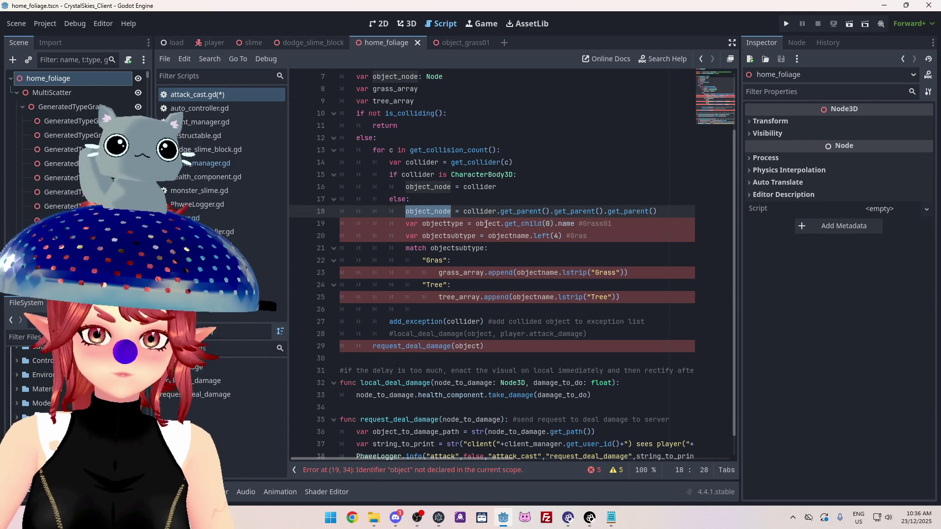
pyautogui.doubleClick(496, 225)
pyautogui.hotkey('ctrl', 'v')
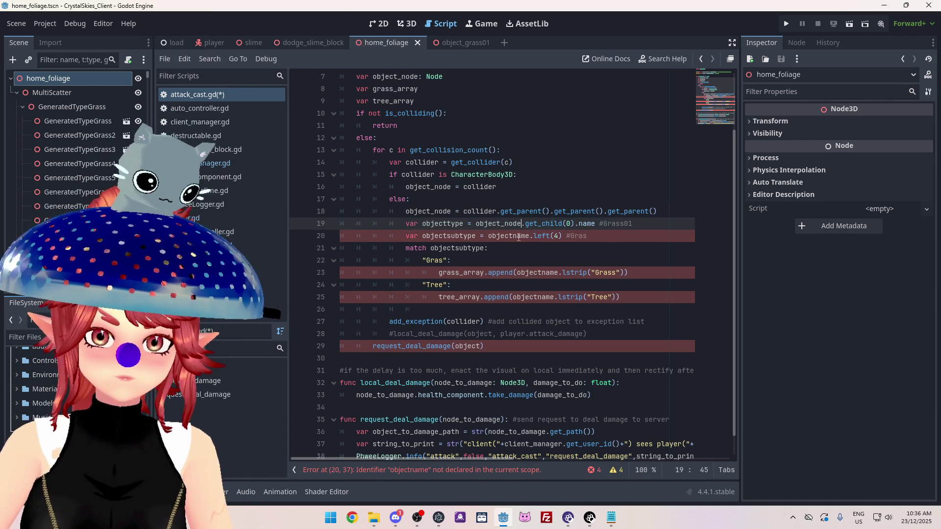
# Replace objectname with objecttype so objectsubtype becomes objecttype.left(4)
pyautogui.click(518, 237)
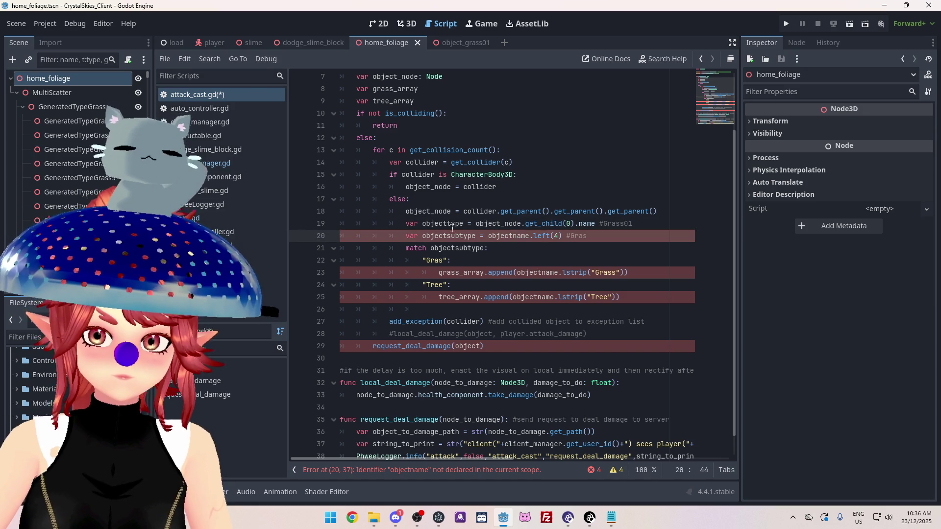
pyautogui.moveTo(422, 225); pyautogui.dragTo(463, 223)
pyautogui.hotkey('ctrl', 'c')
pyautogui.doubleClick(507, 237)
pyautogui.hotkey('ctrl', 'v')
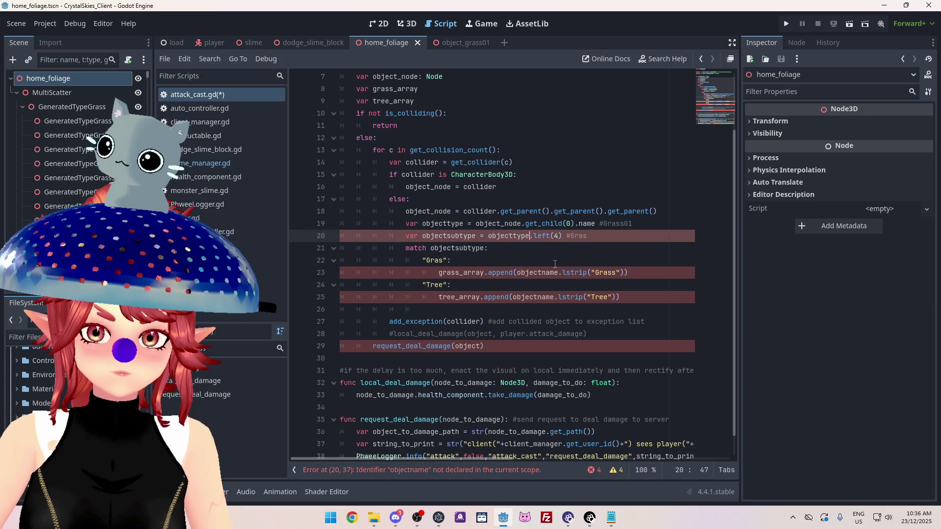
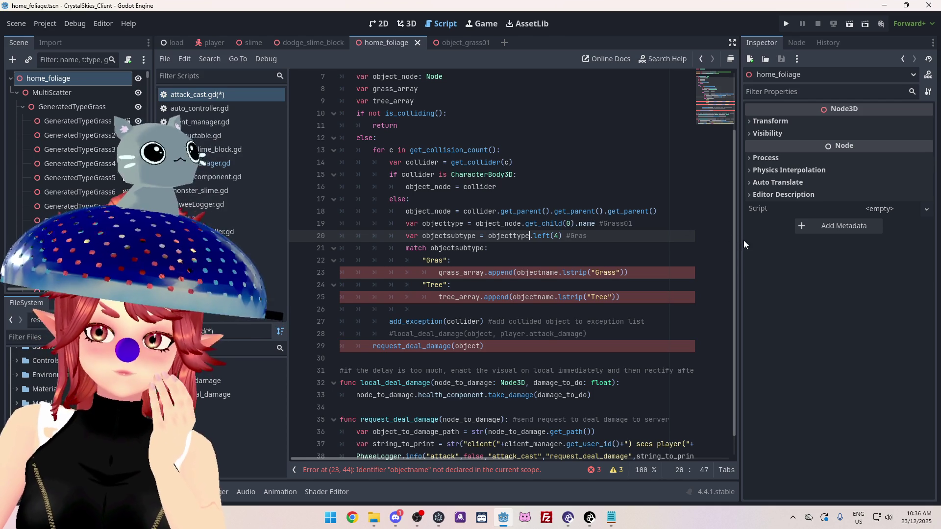
# Widen the code area past the Inspector and put the caret at the start of line 19
pyautogui.moveTo(741, 239); pyautogui.dragTo(807, 227)
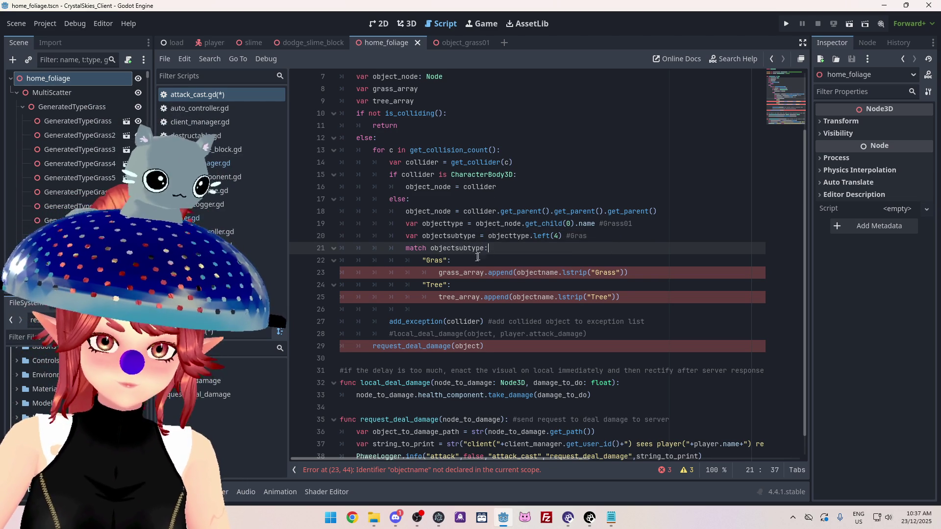
pyautogui.click(464, 269)
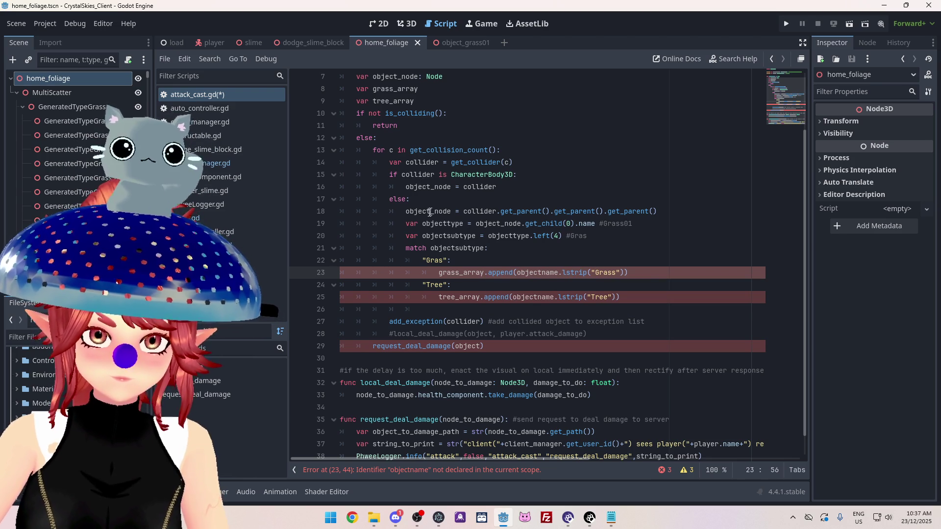
pyautogui.moveTo(407, 211); pyautogui.dragTo(450, 211)
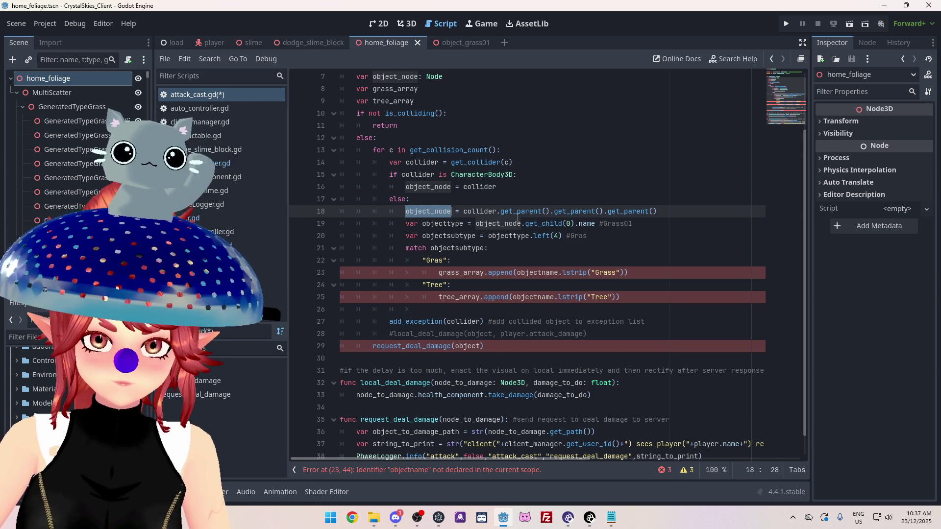
pyautogui.press('Down')
pyautogui.press('Home')
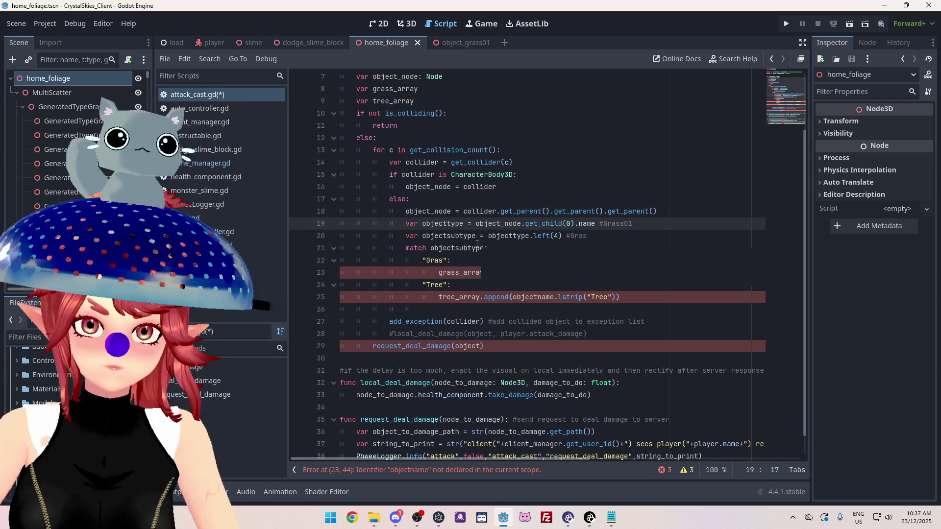
# Insert a new line 19 declaring var objectname = object_node.name
pyautogui.press('Return')
pyautogui.press('Up')
pyautogui.write('var object')
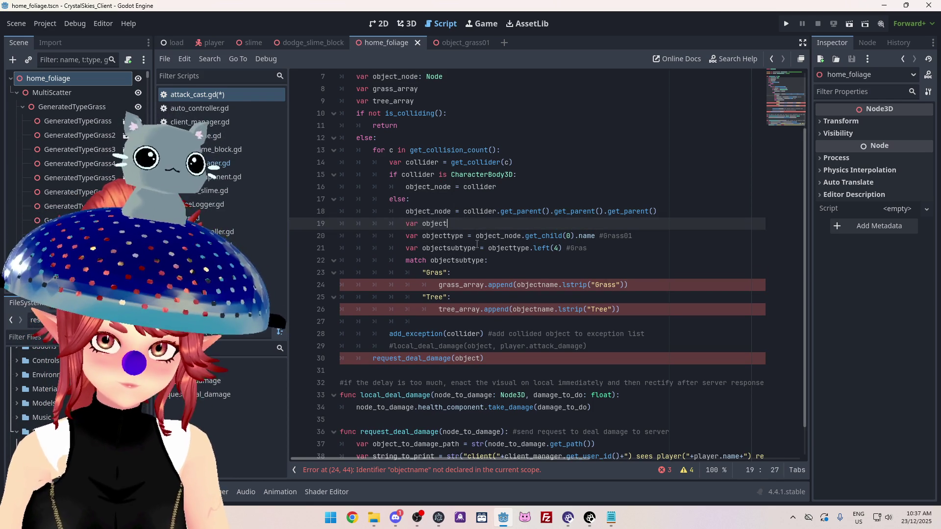
pyautogui.write('name =')
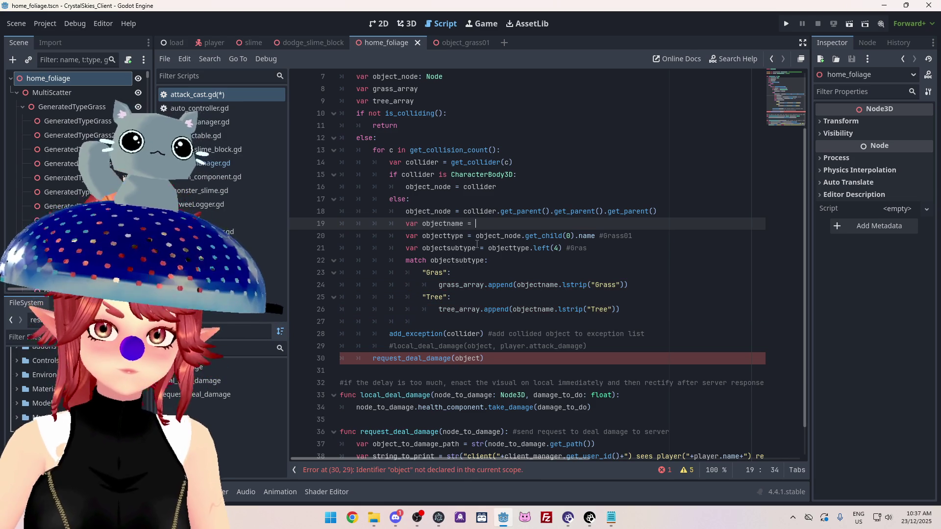
pyautogui.moveTo(405, 211); pyautogui.dragTo(452, 212)
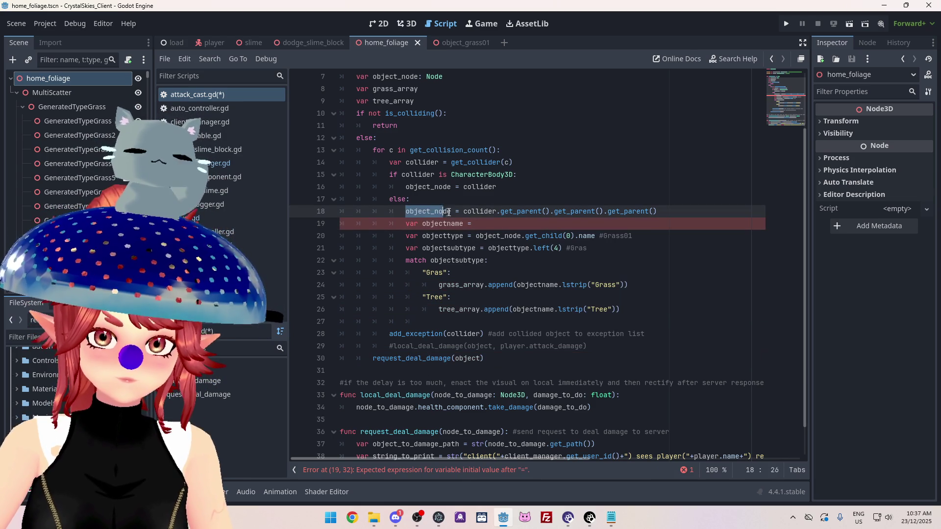
pyautogui.hotkey('ctrl', 'c')
pyautogui.click(481, 223)
pyautogui.hotkey('ctrl', 'v')
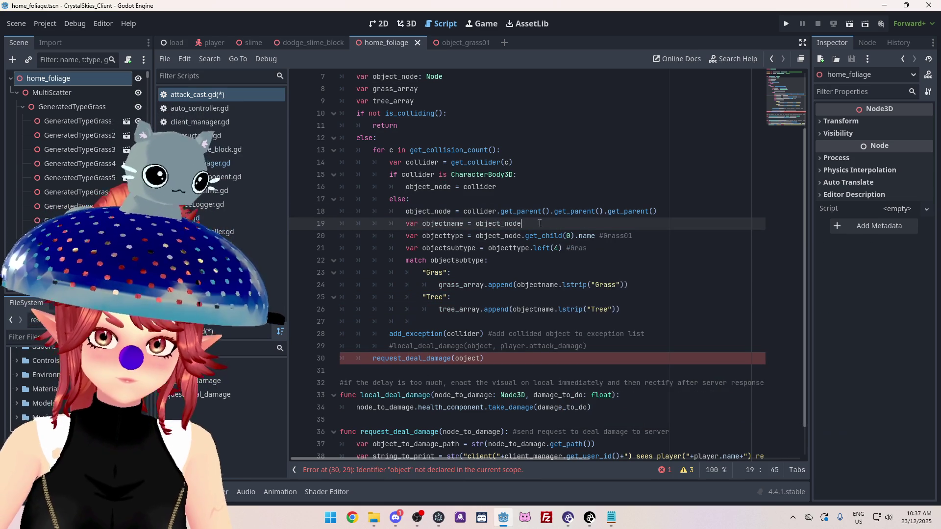
pyautogui.write('.name')
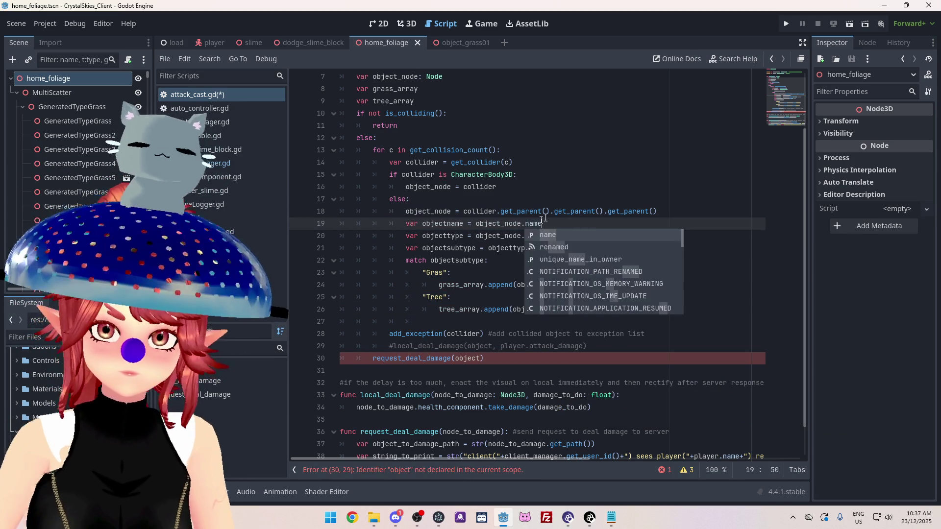
pyautogui.click(544, 187)
# Check where objectname is used, ending at the Grass lstrip argument
pyautogui.moveTo(422, 224); pyautogui.dragTo(463, 226)
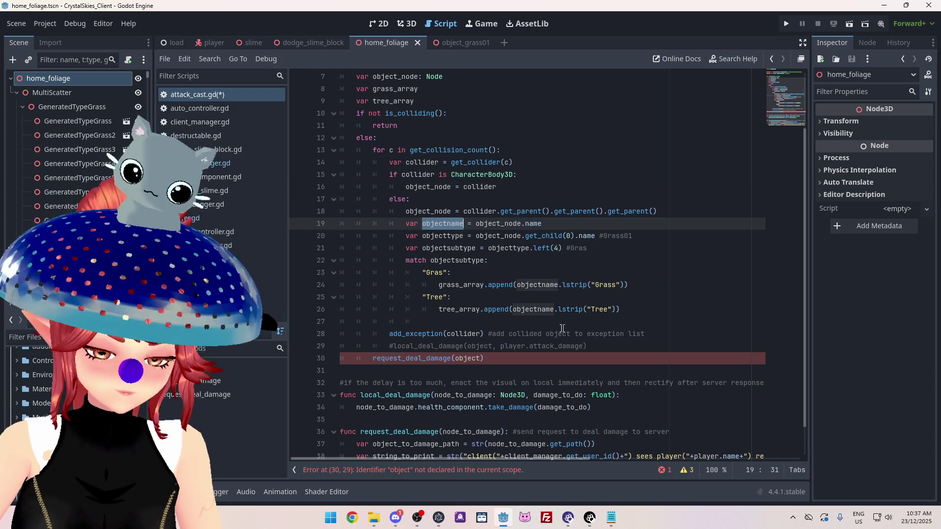
pyautogui.click(586, 294)
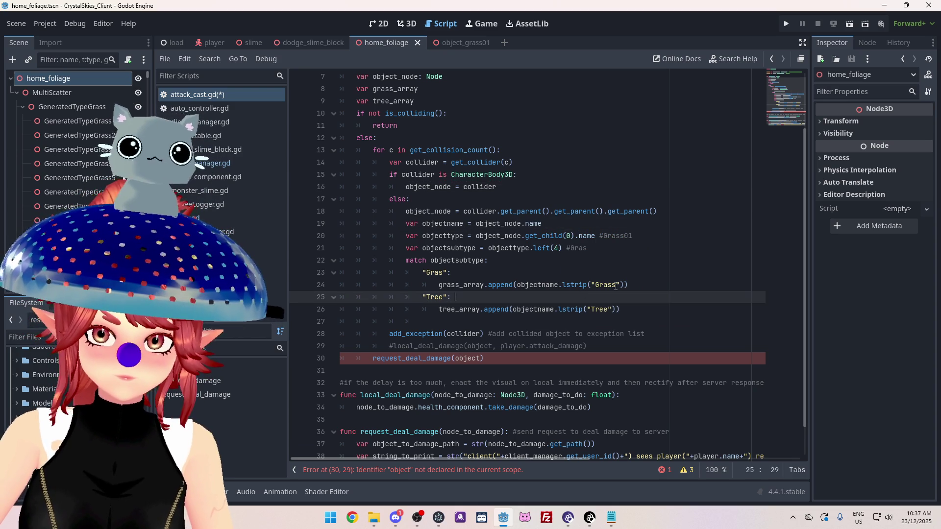
pyautogui.click(583, 285)
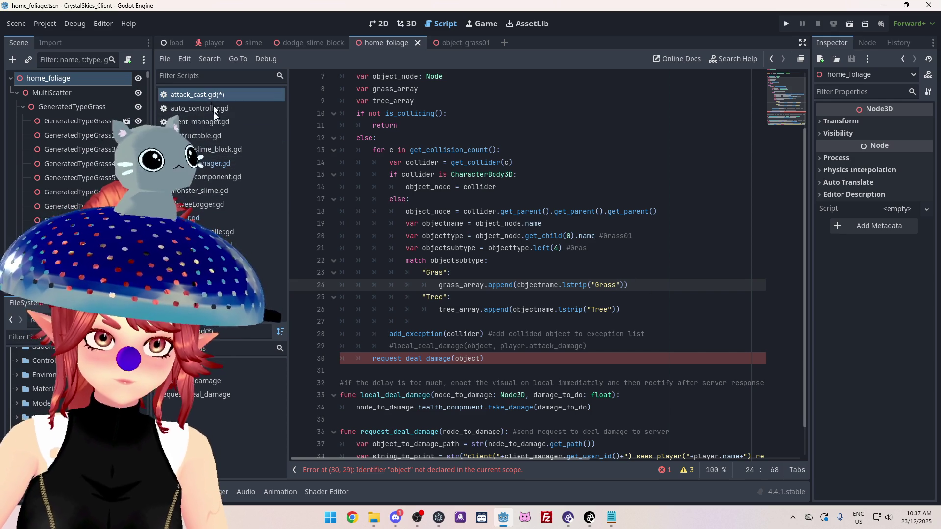
# Copy the GeneratedTypeTree prefix from the manager script and make the Grass argument "GeneratedTypeGrass"
pyautogui.click(210, 163)
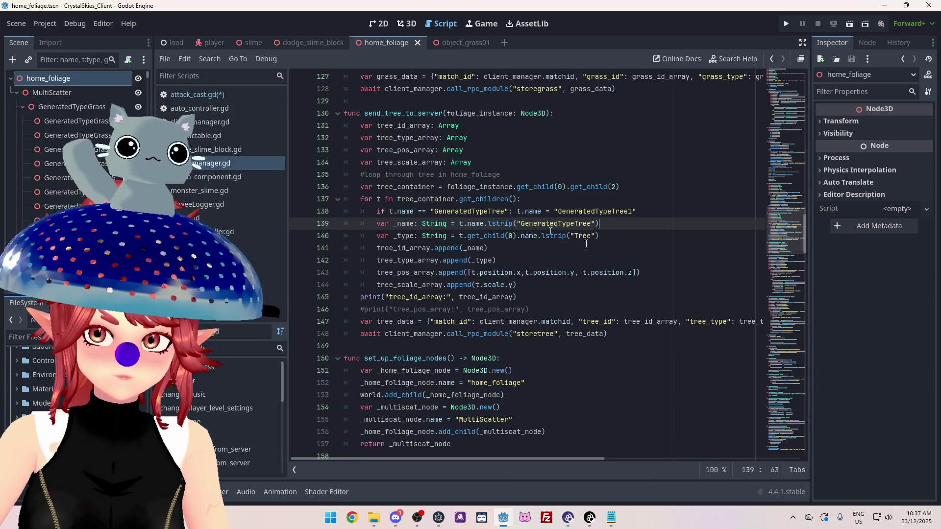
pyautogui.moveTo(557, 212); pyautogui.dragTo(631, 211)
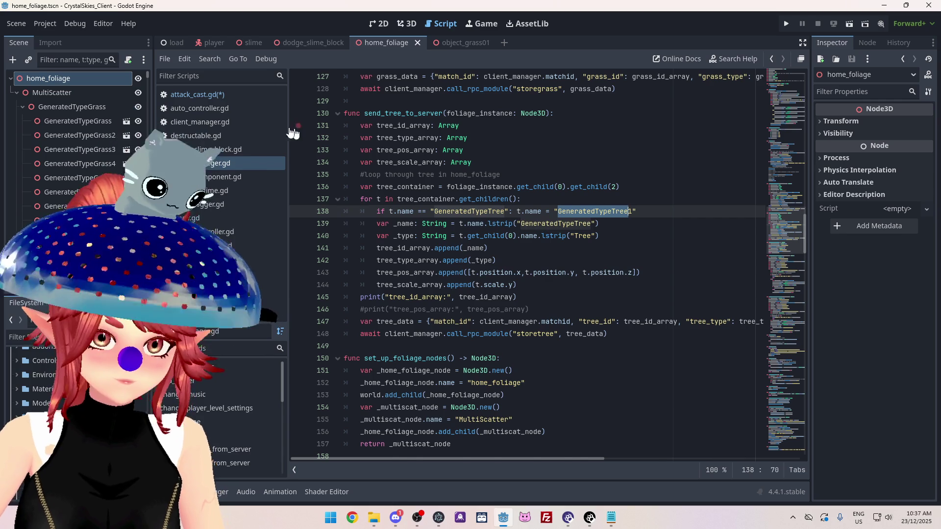
pyautogui.click(201, 94)
pyautogui.click(598, 286)
pyautogui.hotkey('ctrl', 'v')
pyautogui.press('BackSpace')
pyautogui.press('BackSpace')
pyautogui.press('BackSpace')
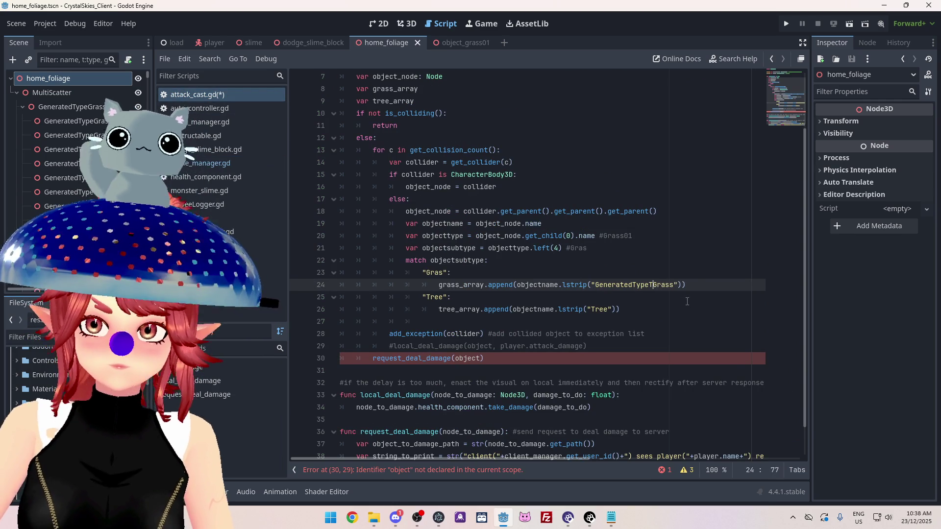
# Replace the Tree argument with "GeneratedTypeTree" and save attack_cast.gd
pyautogui.doubleClick(601, 309)
pyautogui.hotkey('ctrl', 'v')
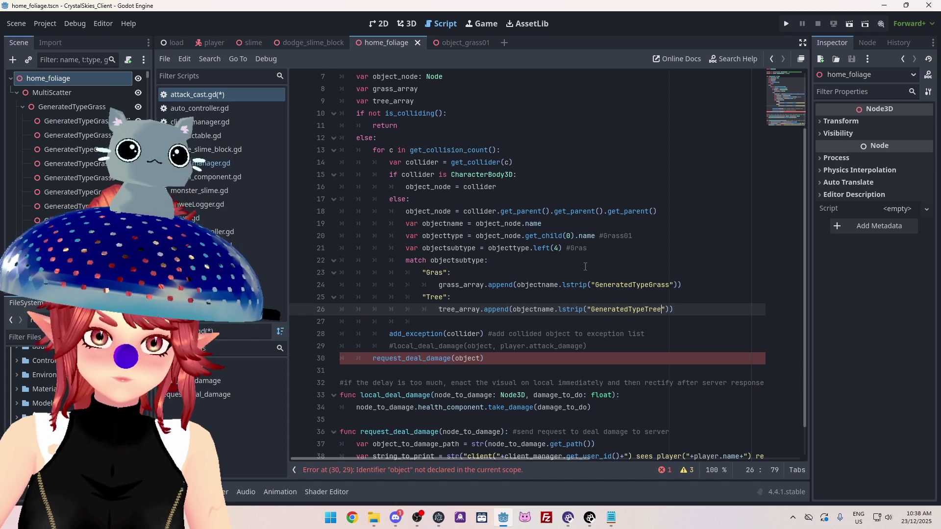
pyautogui.click(542, 210)
pyautogui.hotkey('ctrl', 's')
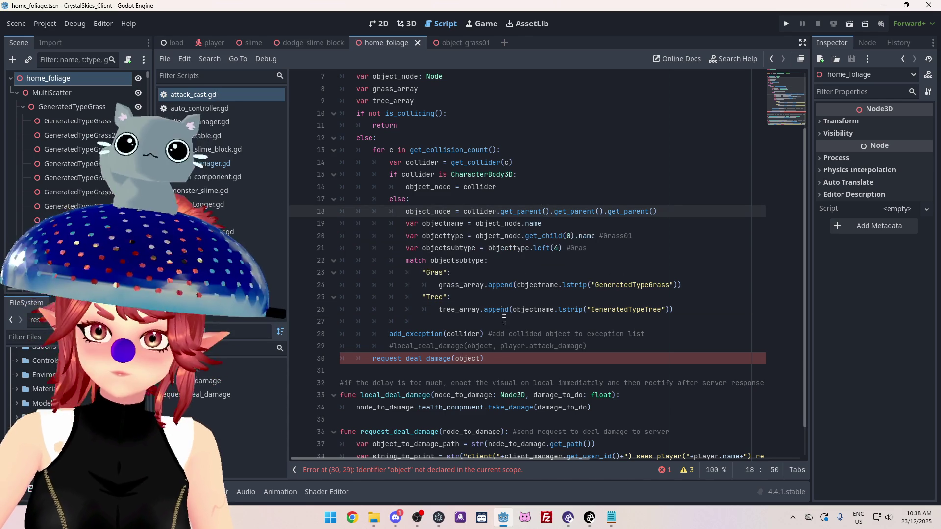
pyautogui.click(484, 358)
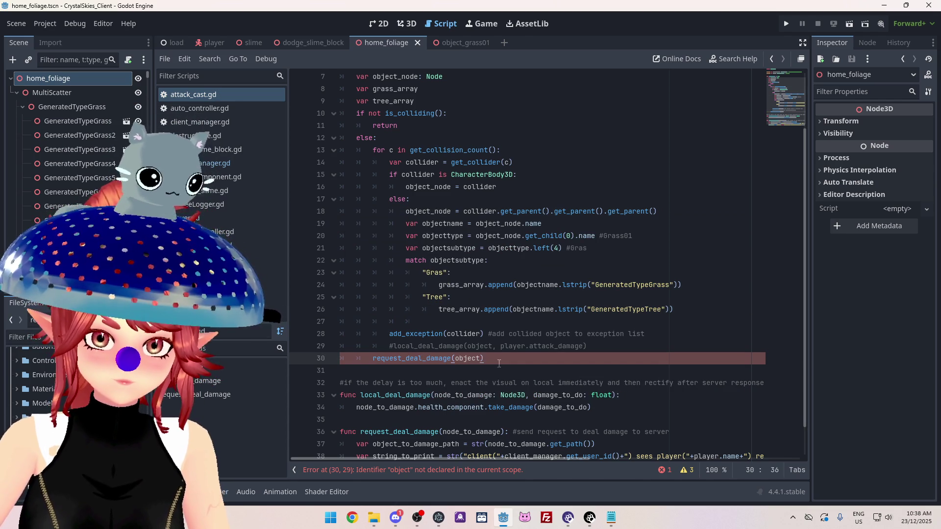
pyautogui.scroll(-1, 473, 330)
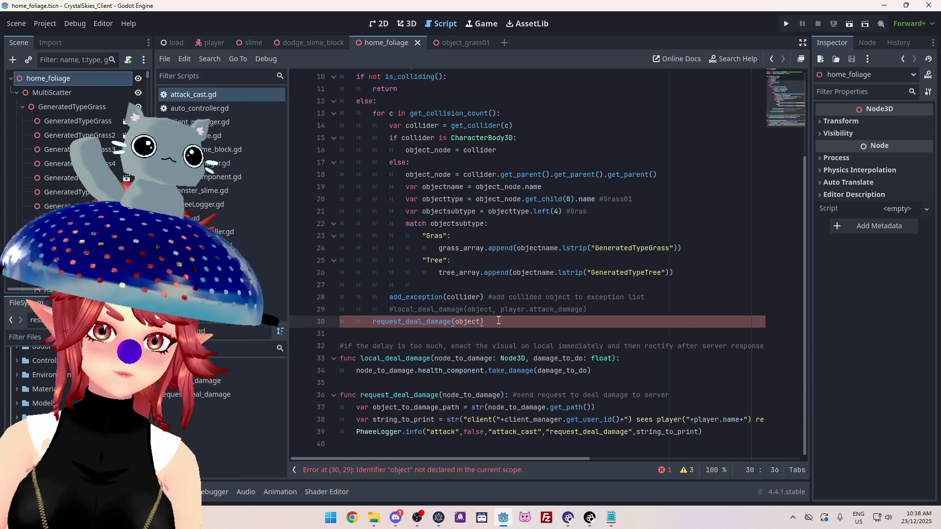
# Replace line 37's object path with parameters objecttype: String, objectarray: Array
pyautogui.scroll(2, 499, 312)
pyautogui.scroll(-1, 495, 297)
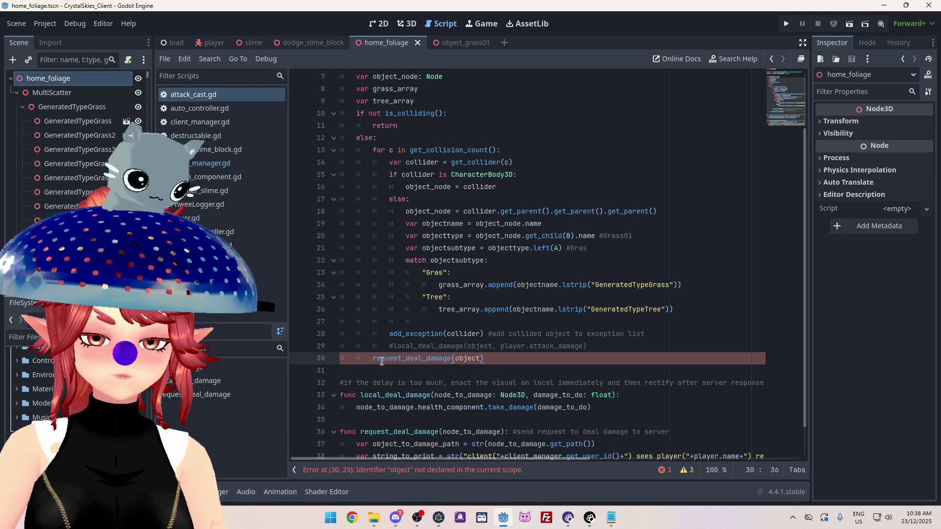
pyautogui.scroll(-1, 557, 353)
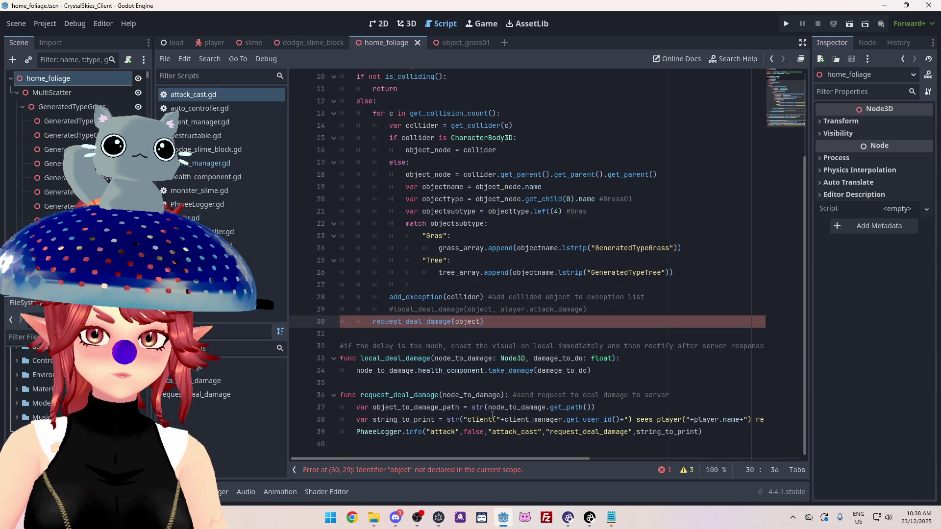
pyautogui.moveTo(612, 408); pyautogui.dragTo(336, 412)
pyautogui.press('BackSpace')
pyautogui.press('BackSpace')
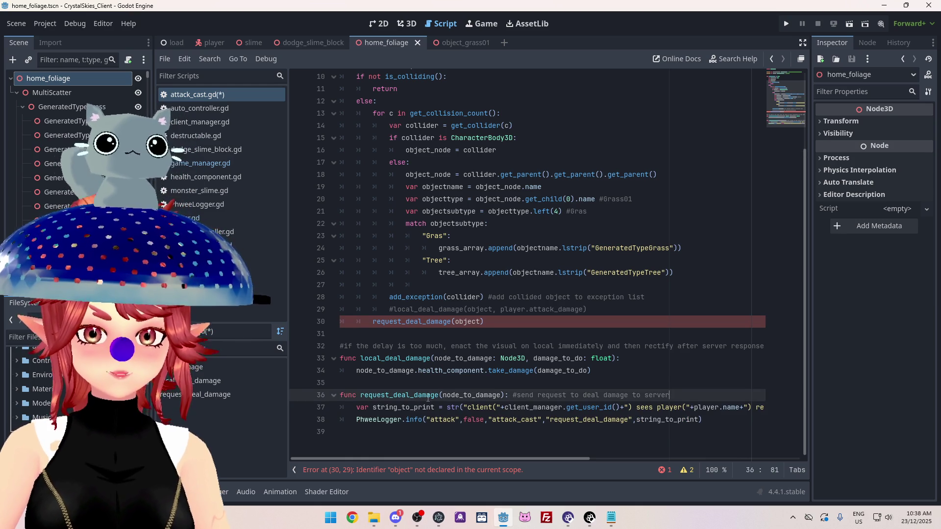
pyautogui.write('object')
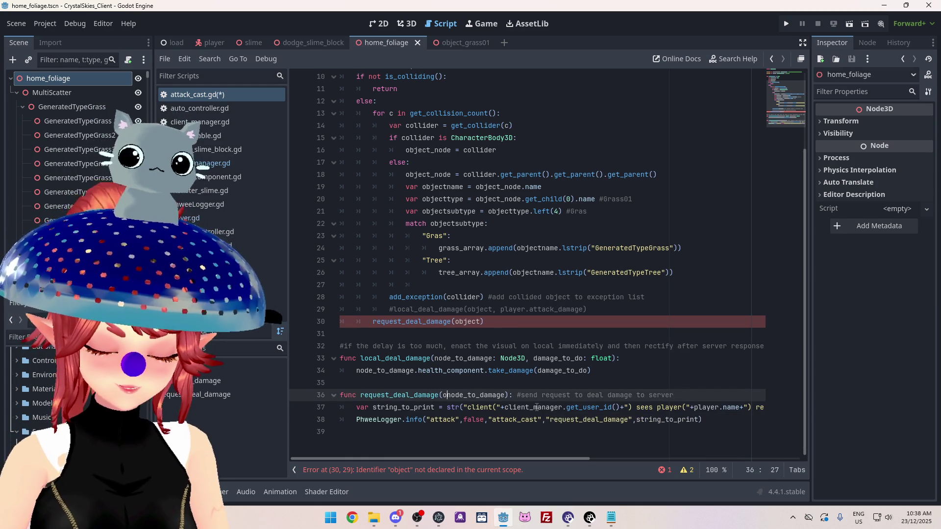
pyautogui.write('type: St')
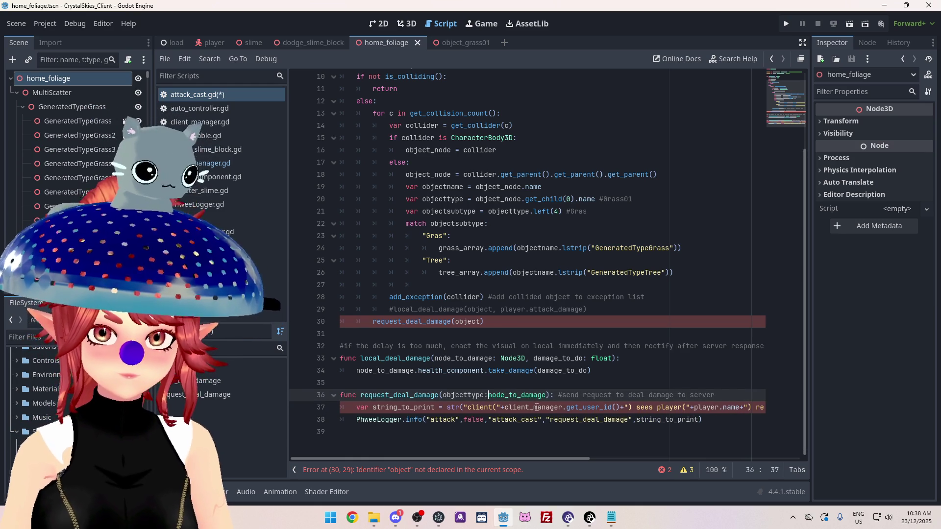
pyautogui.write('ring')
pyautogui.press('Tab')
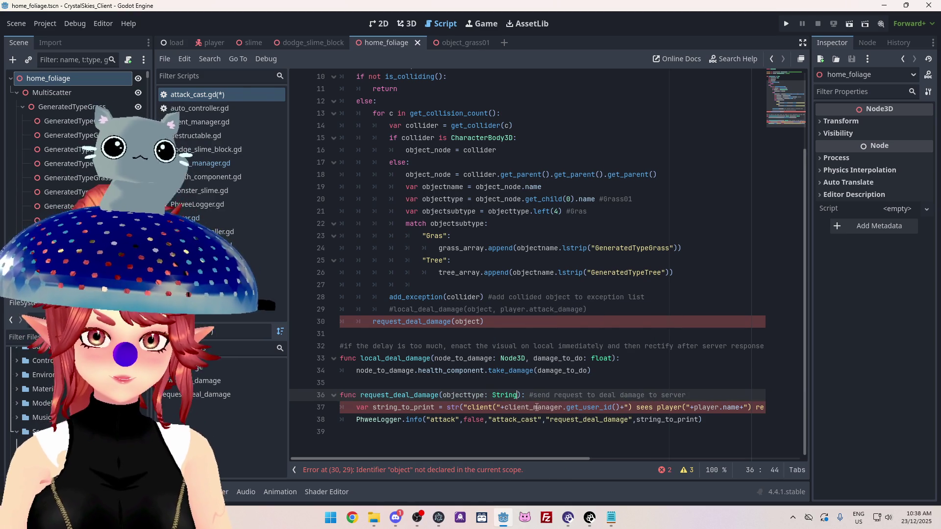
pyautogui.write(', ')
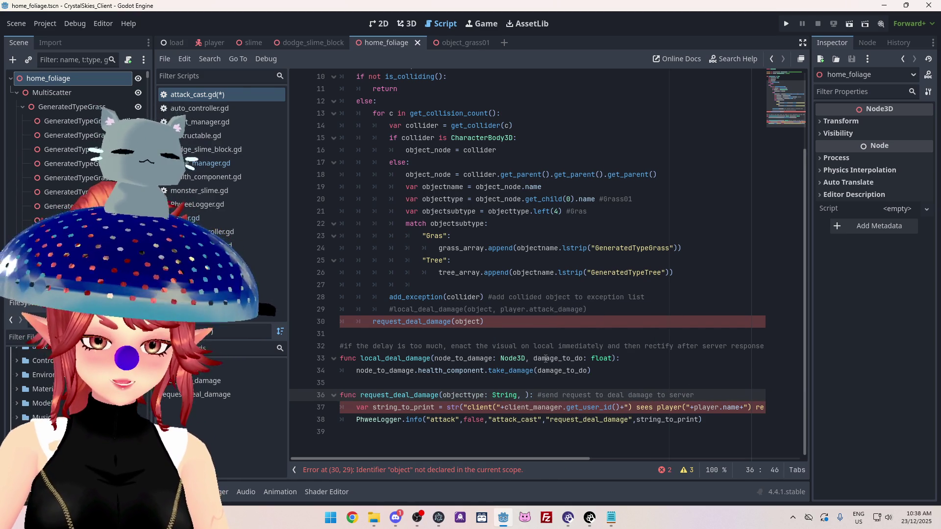
pyautogui.write('objectarray')
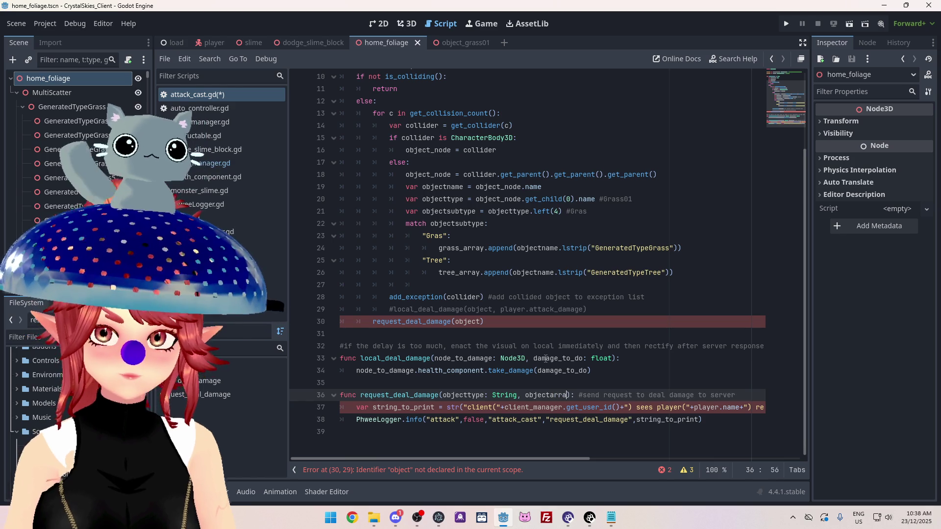
pyautogui.write(': Array')
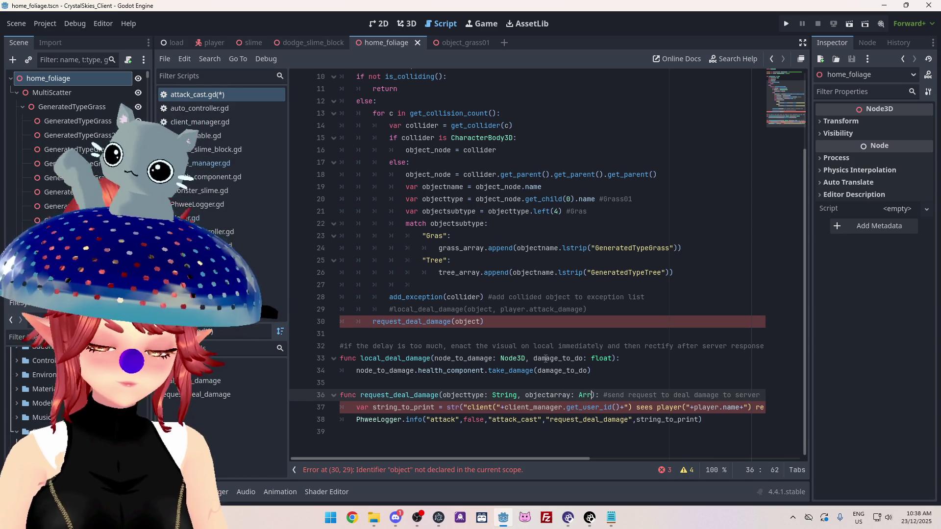
# Save attack_cast.gd with the caret after the request_deal_damage call
pyautogui.click(524, 284)
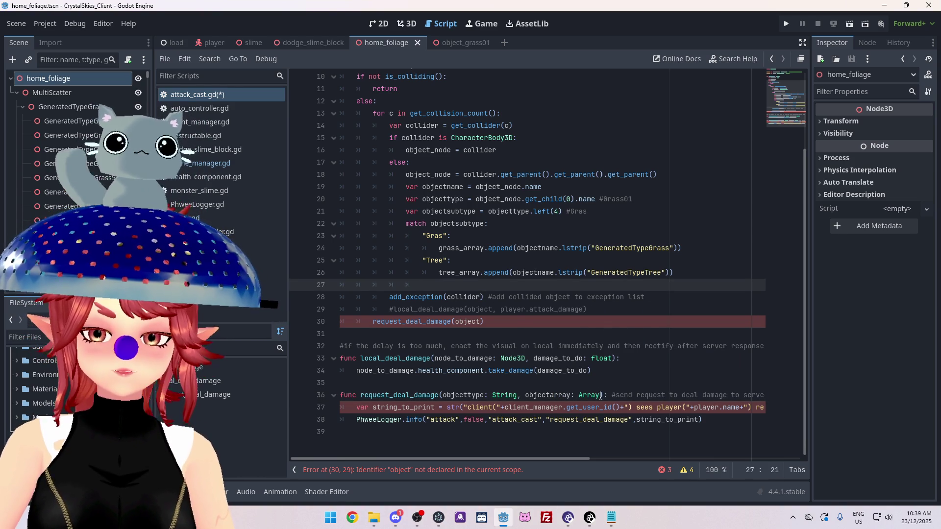
pyautogui.click(601, 395)
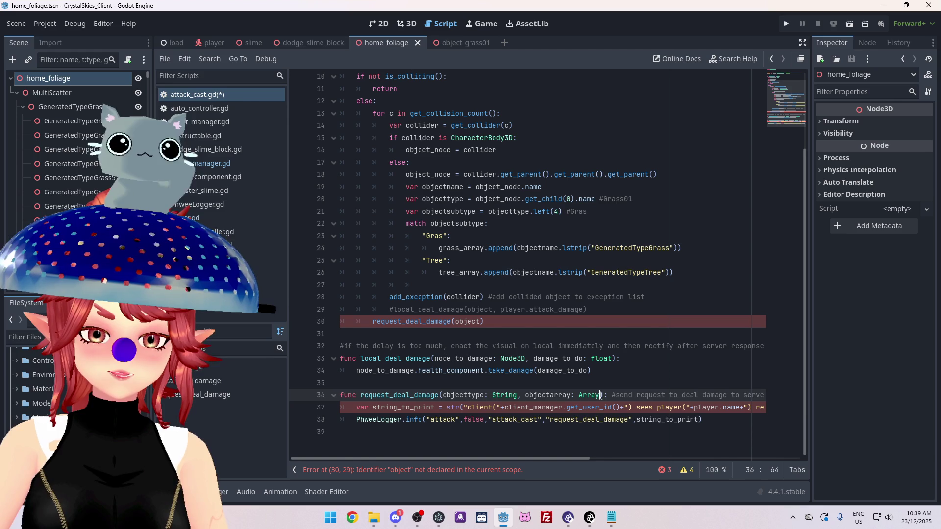
pyautogui.click(601, 368)
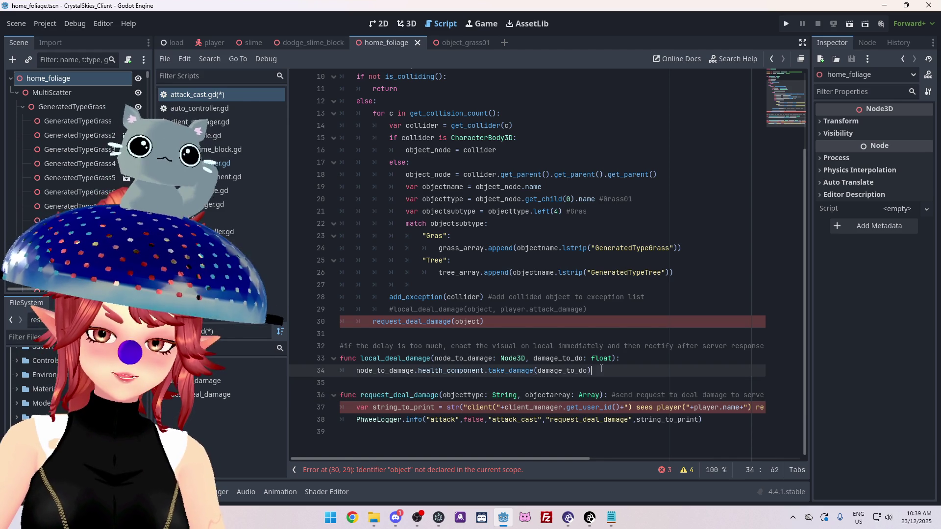
pyautogui.scroll(1, 536, 456)
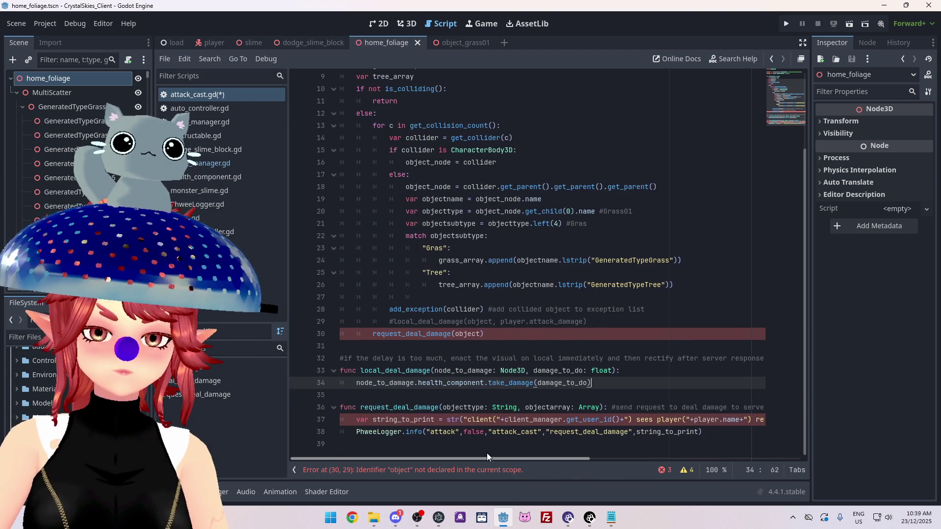
pyautogui.click(490, 333)
pyautogui.hotkey('ctrl', 's')
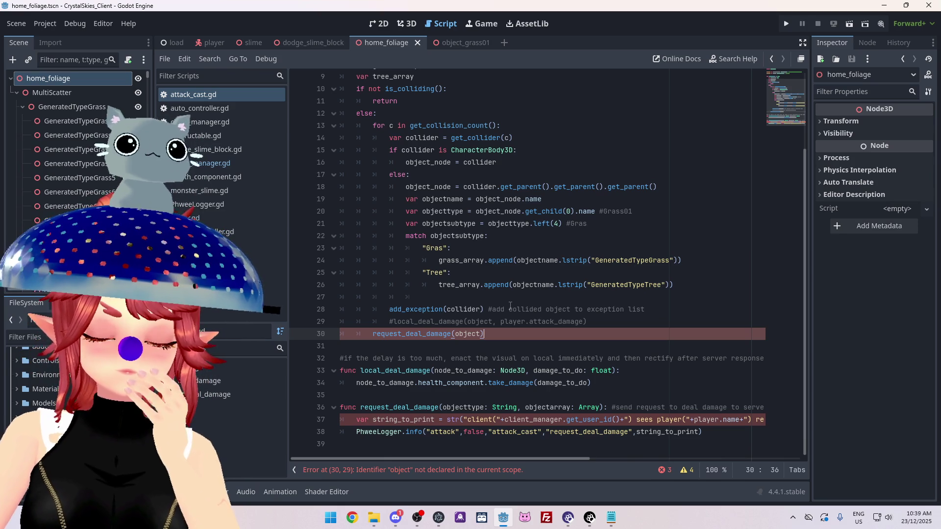
# Open the game manager script and scroll to the load_game function
pyautogui.click(215, 167)
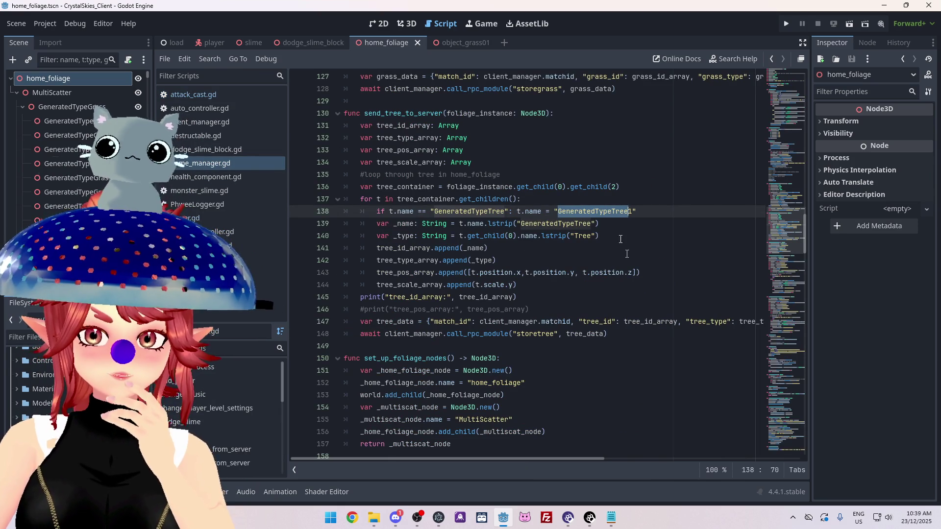
pyautogui.scroll(7, 588, 235)
pyautogui.scroll(14, 553, 216)
pyautogui.scroll(17, 534, 269)
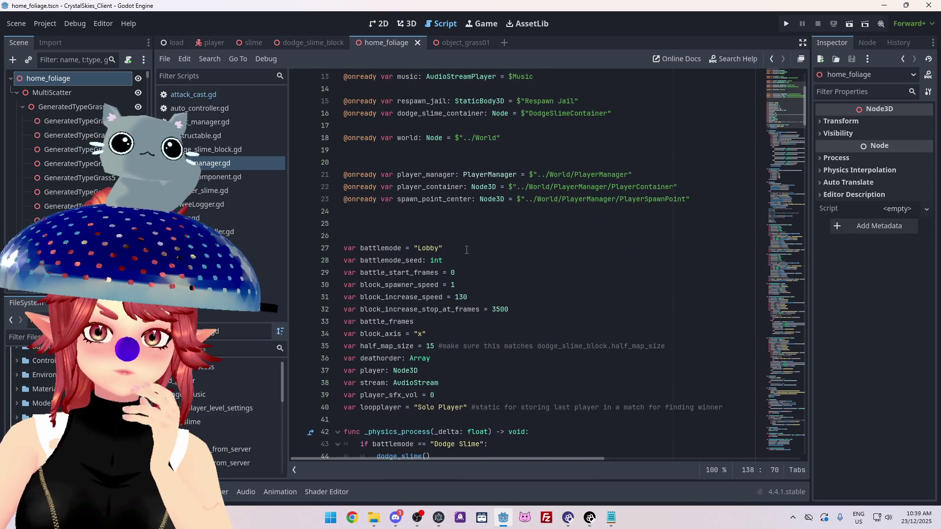
pyautogui.scroll(-8, 467, 250)
pyautogui.click(204, 163)
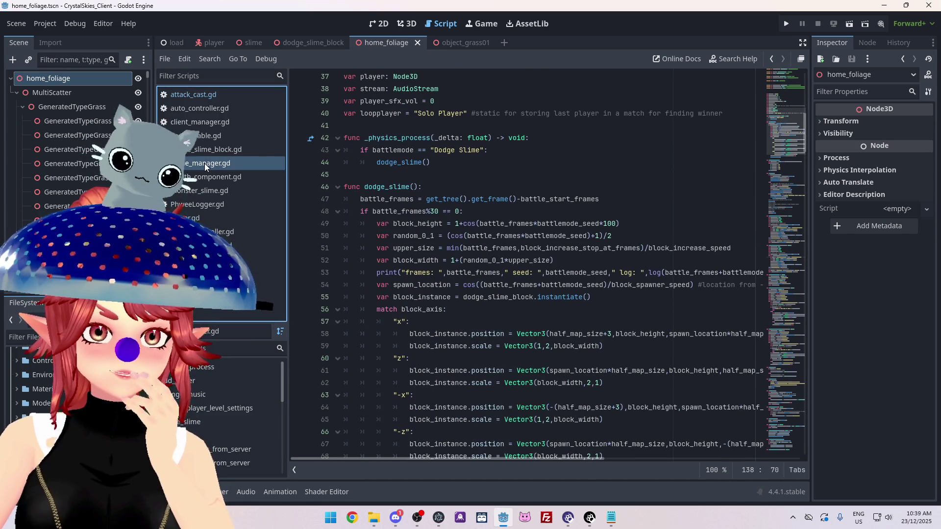
pyautogui.scroll(-9, 444, 236)
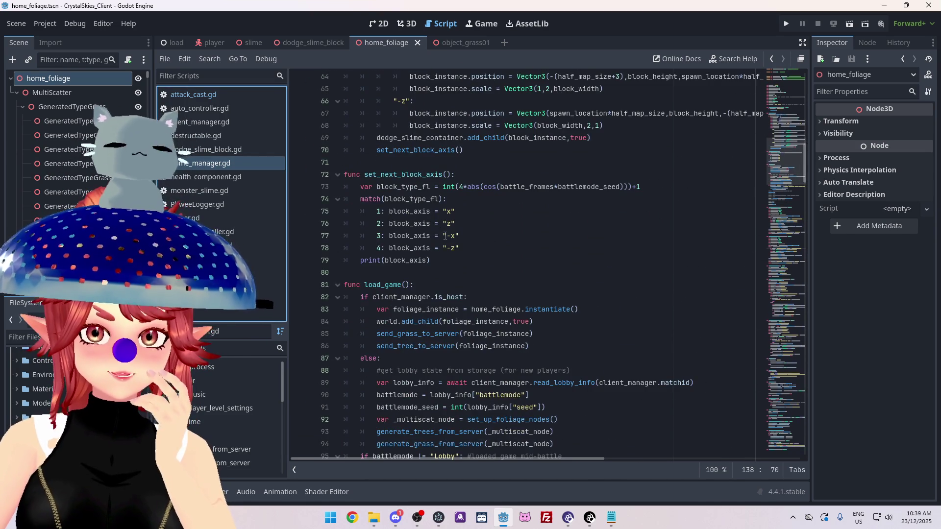
pyautogui.scroll(-3, 445, 236)
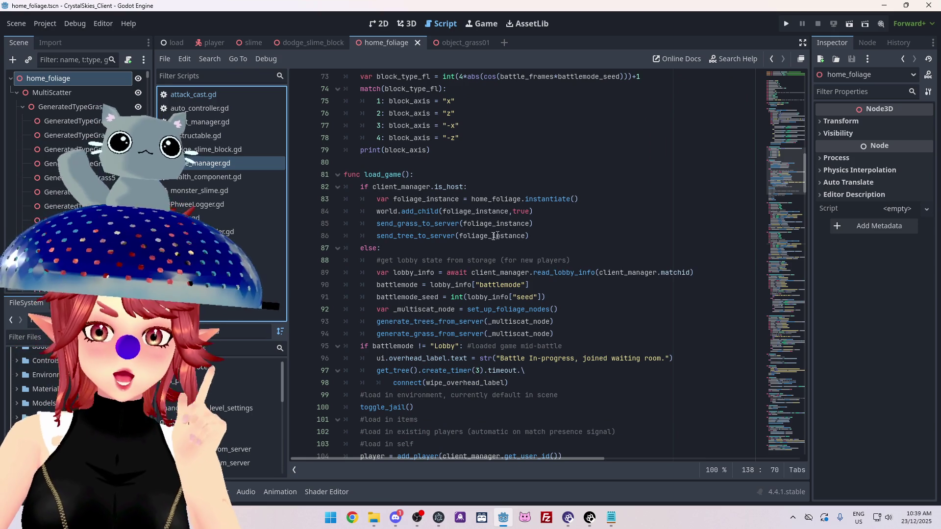
pyautogui.scroll(-1, 459, 158)
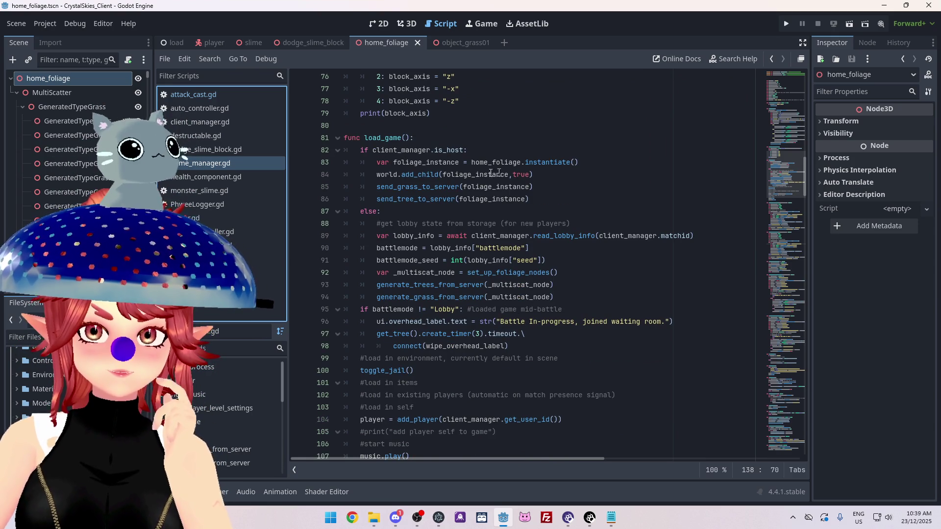
# Inspect the send_grass_to_server call and add an empty line after add_child
pyautogui.click(409, 187)
pyautogui.click(397, 199)
pyautogui.moveTo(389, 186); pyautogui.dragTo(430, 185)
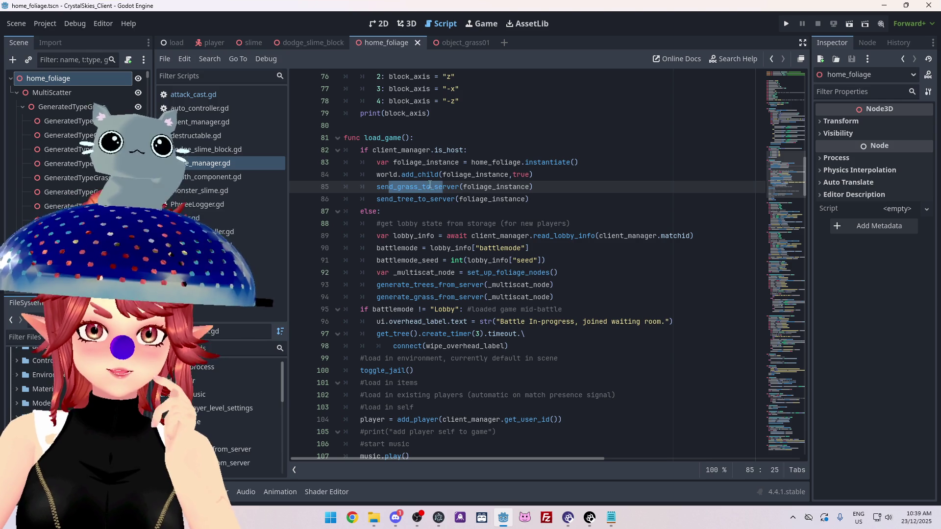
pyautogui.click(545, 174)
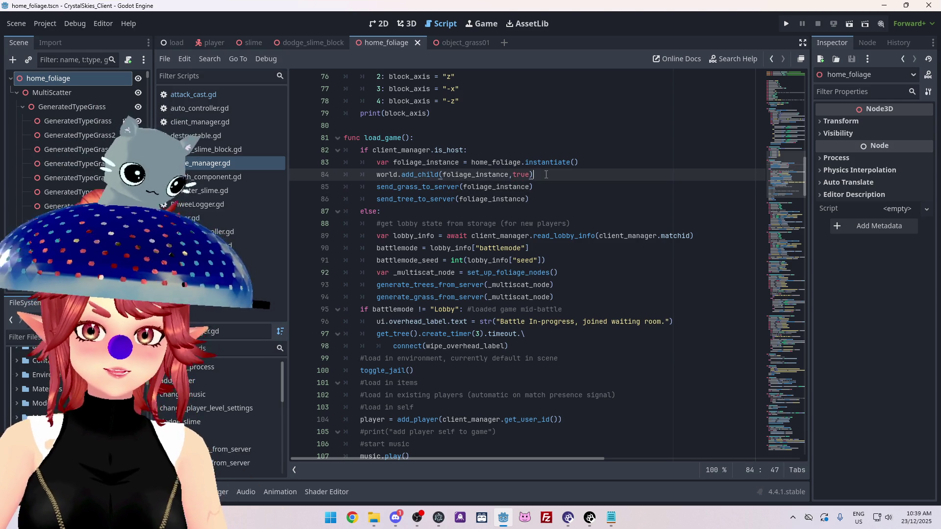
pyautogui.press('Return')
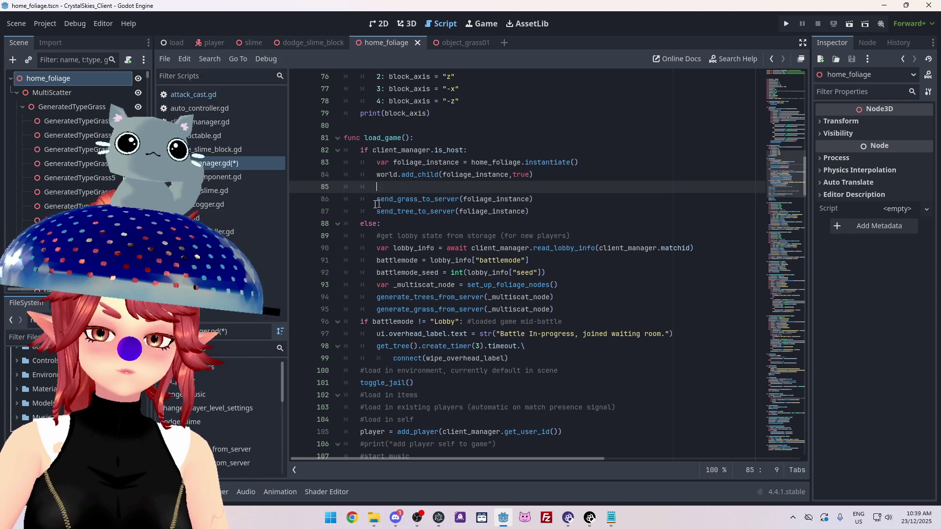
# Copy the grass name check and paste it into load_game as a test
pyautogui.scroll(-10, 475, 244)
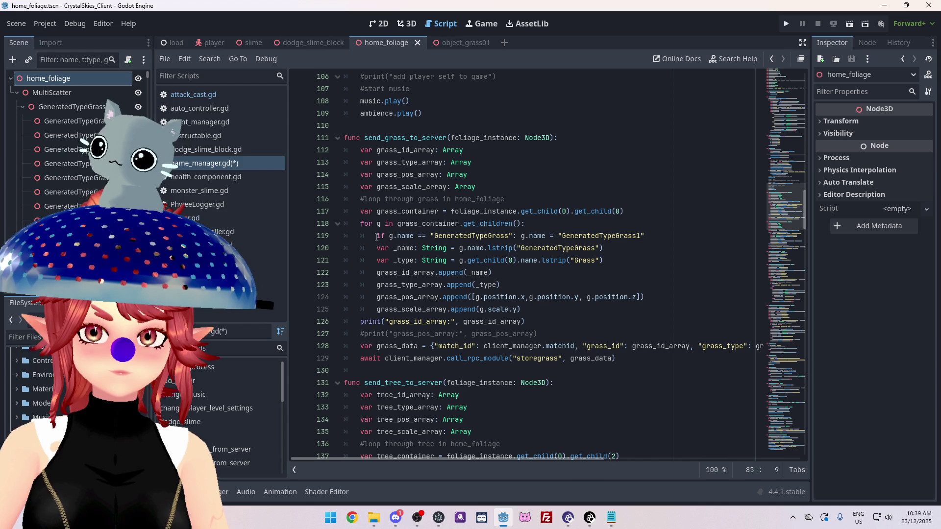
pyautogui.click(653, 236)
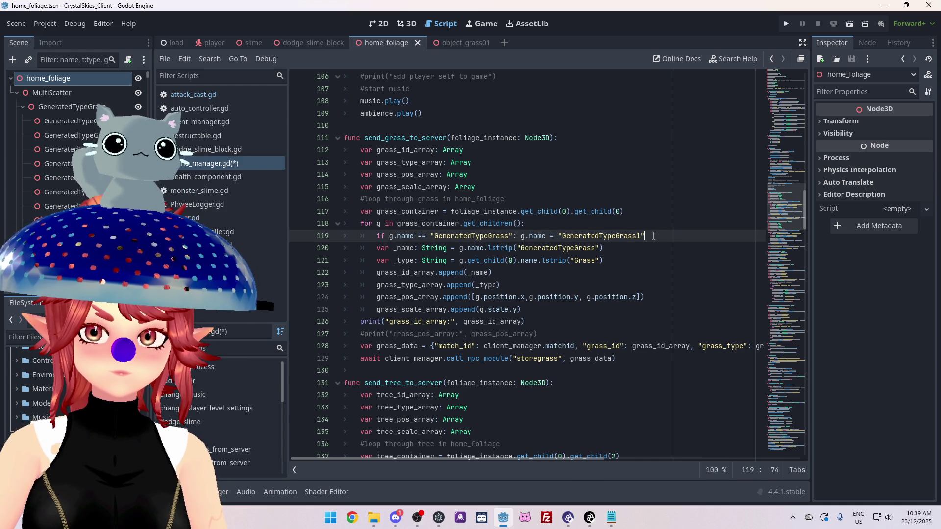
pyautogui.hotkey('ctrl', 'shift', 'Left')
pyautogui.hotkey('ctrl', 'shift', 'Left')
pyautogui.hotkey('ctrl', 'shift', 'Left')
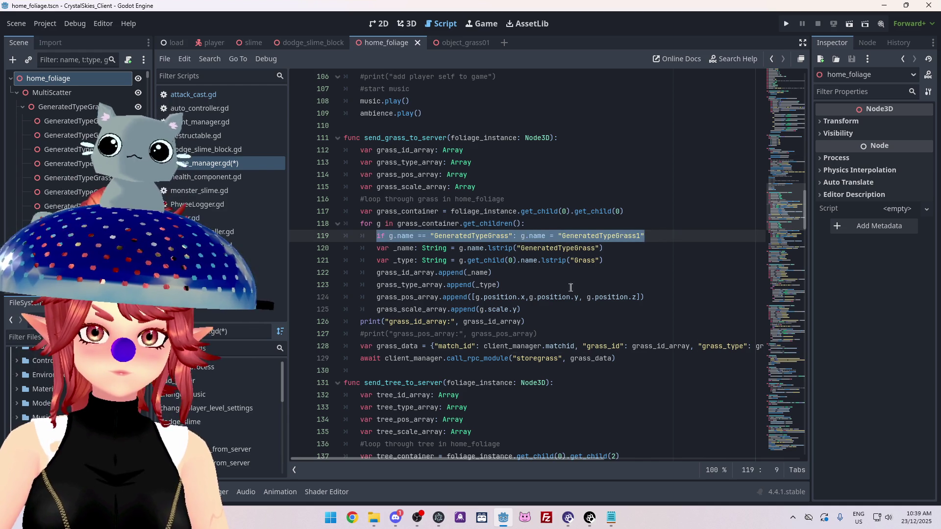
pyautogui.hotkey('ctrl', 'c')
pyautogui.scroll(12, 472, 280)
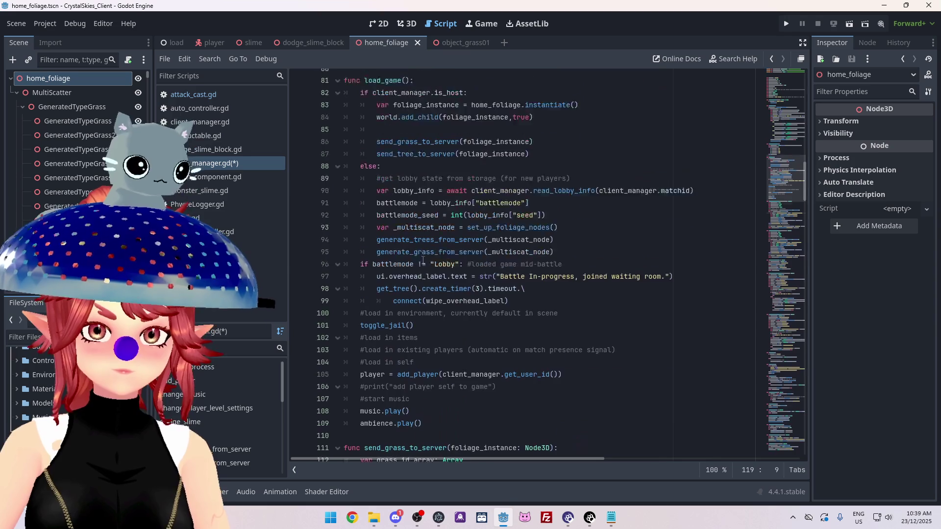
pyautogui.click(382, 262)
pyautogui.hotkey('ctrl', 'v')
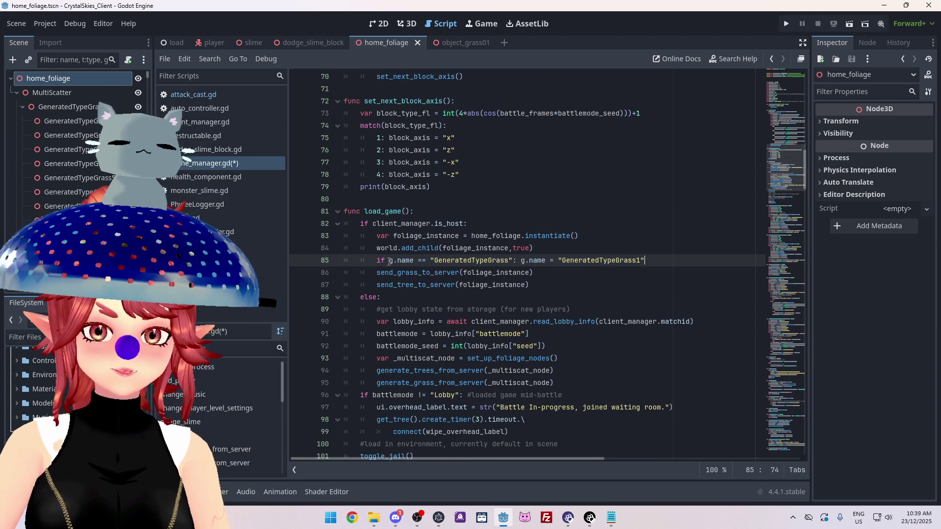
# Undo the pasted name check and select the grass_container assignment
pyautogui.scroll(-13, 414, 260)
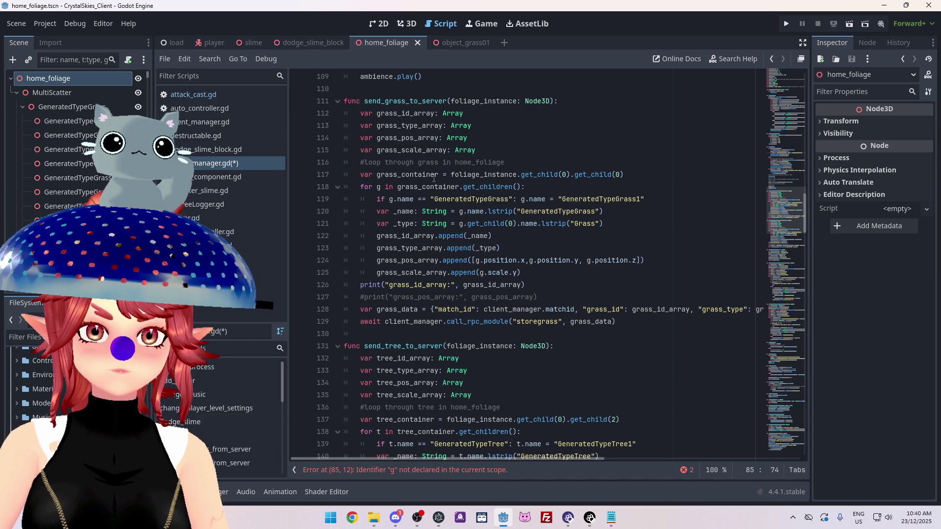
pyautogui.scroll(13, 433, 178)
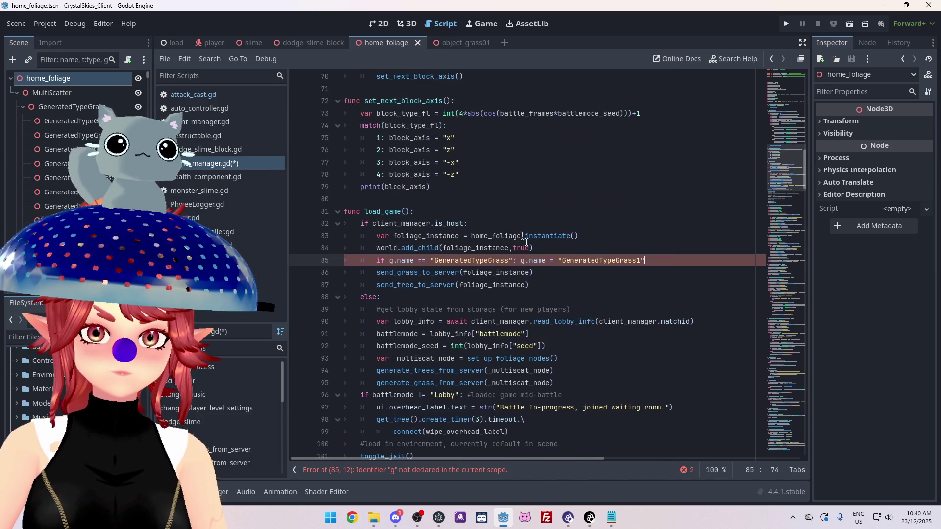
pyautogui.hotkey('ctrl', 'z')
pyautogui.hotkey('ctrl', 'z')
pyautogui.scroll(-12, 485, 269)
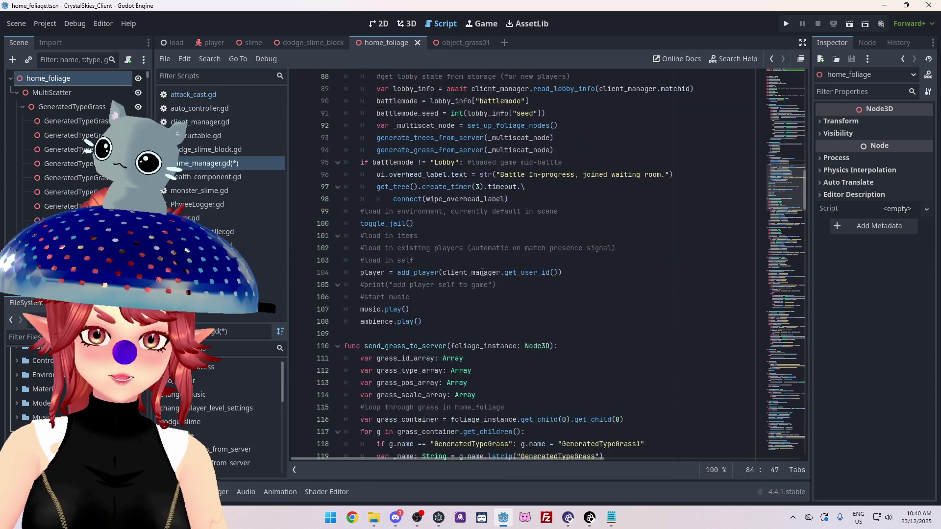
pyautogui.click(372, 162)
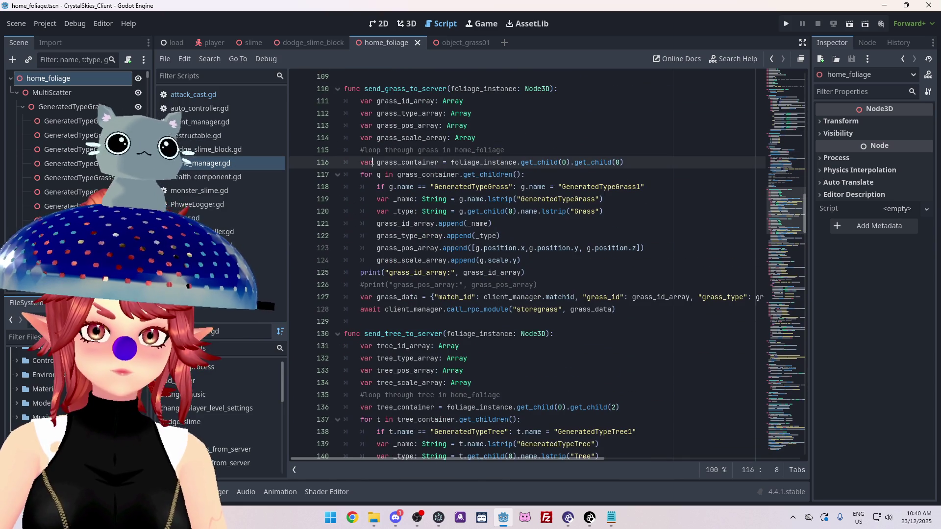
pyautogui.moveTo(377, 175)
pyautogui.mouseDown()
pyautogui.moveTo(527, 174)
pyautogui.moveTo(537, 187)
pyautogui.mouseUp()
pyautogui.click(431, 188)
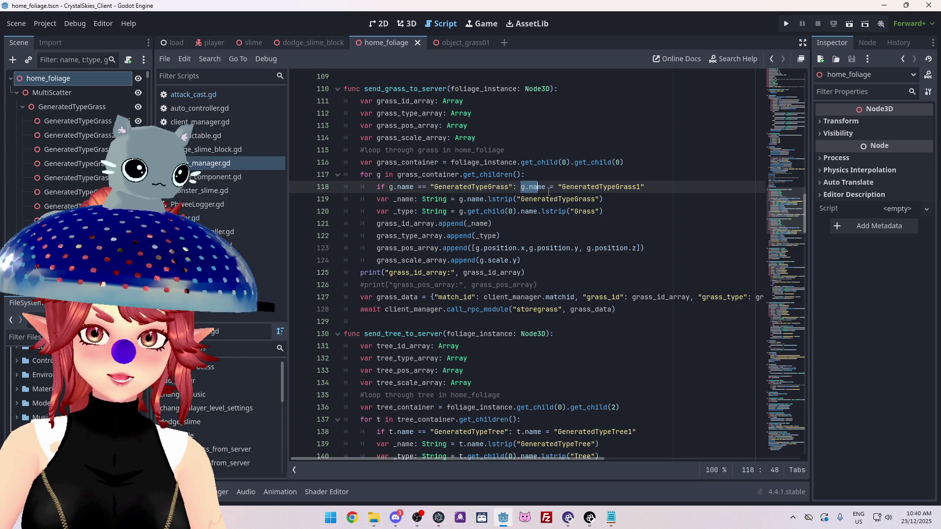
pyautogui.click(670, 189)
pyautogui.moveTo(564, 188); pyautogui.dragTo(659, 188)
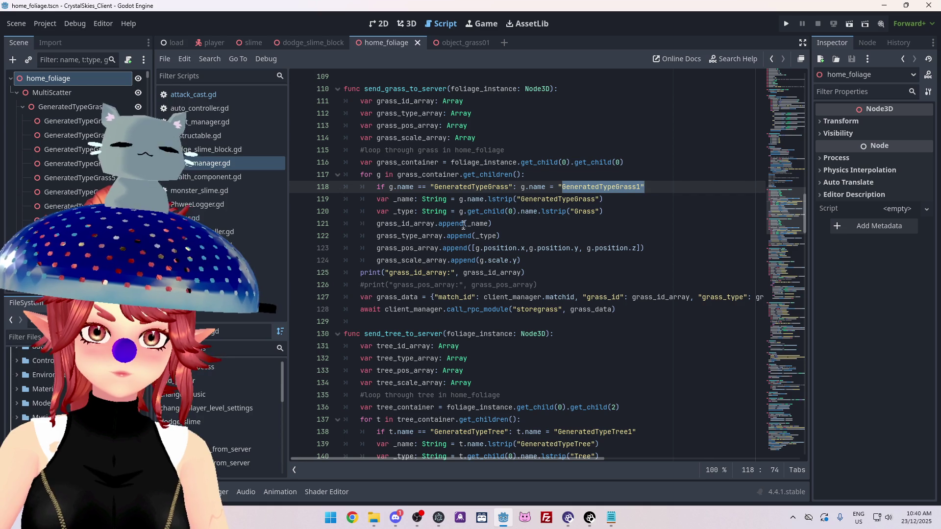
pyautogui.scroll(-5, 471, 259)
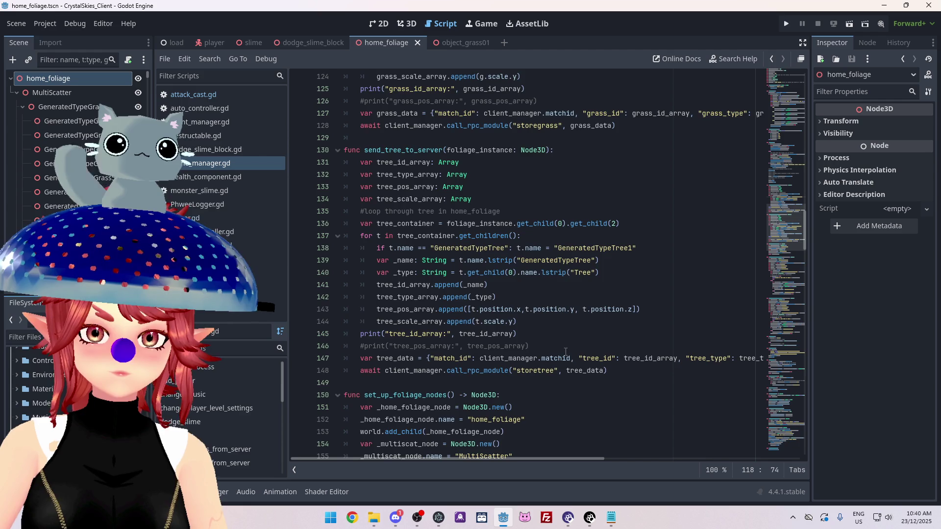
pyautogui.scroll(-2, 566, 349)
pyautogui.scroll(2, 566, 351)
pyautogui.scroll(-8, 563, 349)
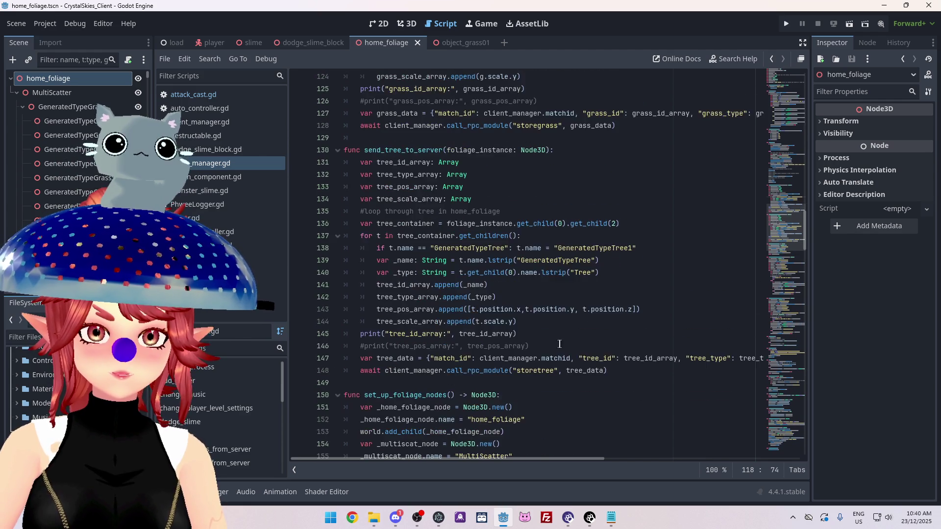
pyautogui.scroll(-4, 434, 201)
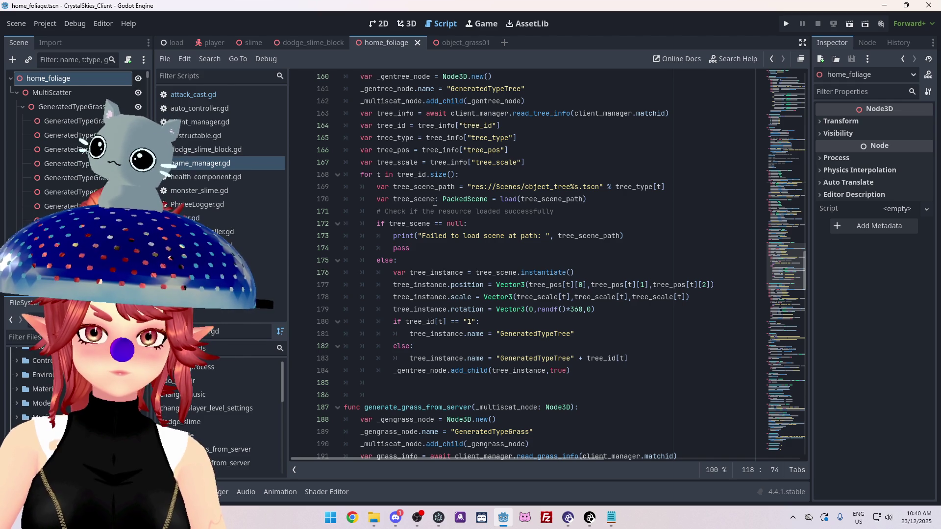
pyautogui.scroll(-4, 434, 209)
pyautogui.scroll(-3, 432, 215)
pyautogui.scroll(4, 439, 223)
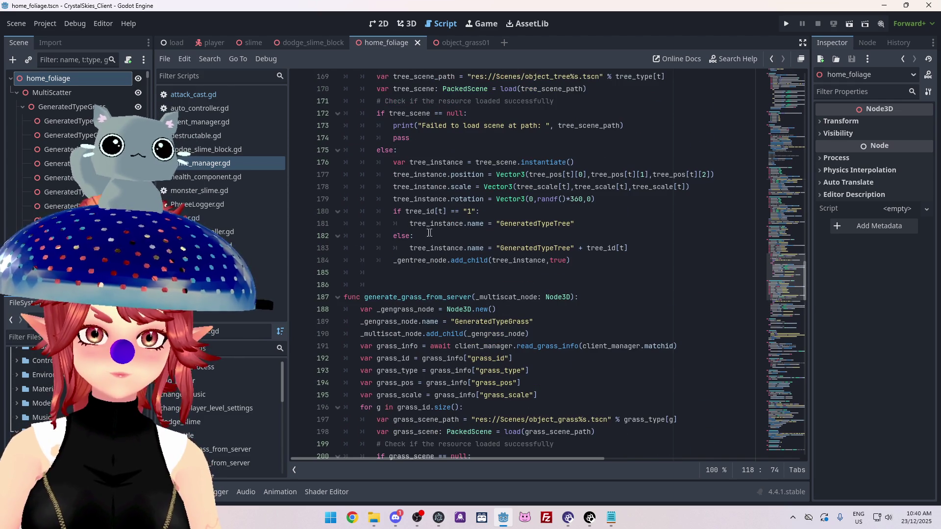
# Delete the tree id 1 if/else block and unindent the tree_instance.name line
pyautogui.click(395, 211)
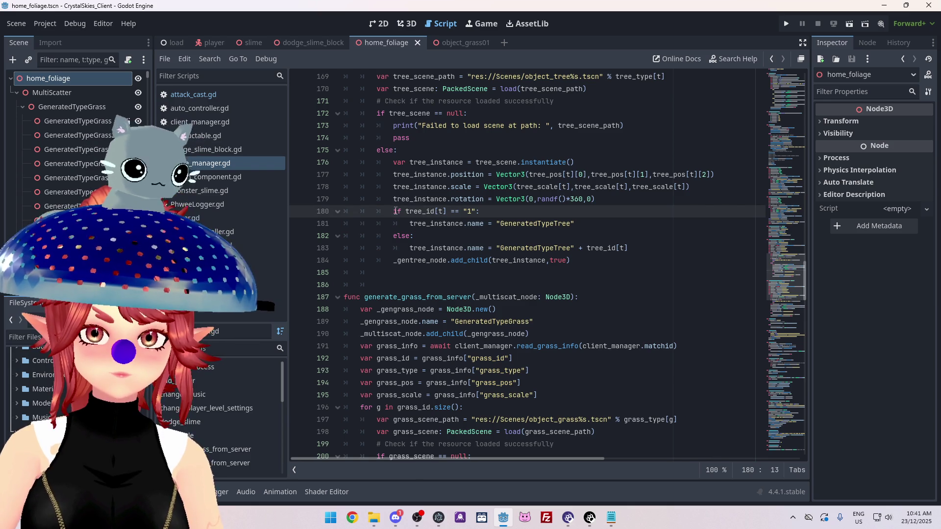
pyautogui.moveTo(394, 211); pyautogui.dragTo(424, 235)
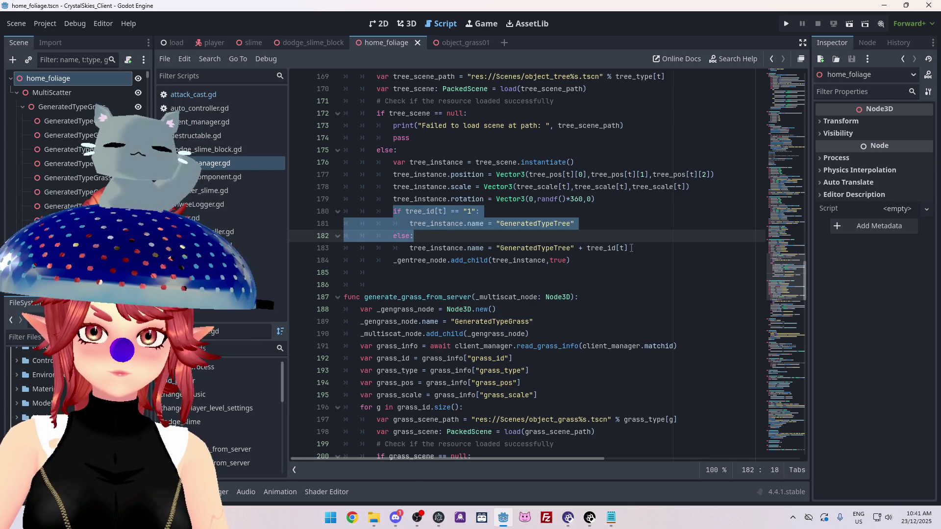
pyautogui.press('Delete')
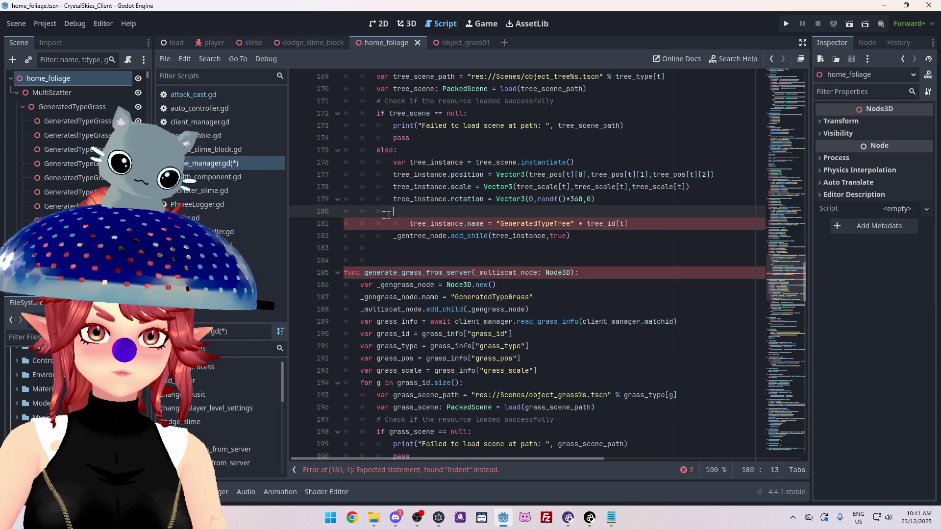
pyautogui.press('BackSpace')
pyautogui.press('BackSpace')
pyautogui.press('BackSpace')
pyautogui.click(410, 212)
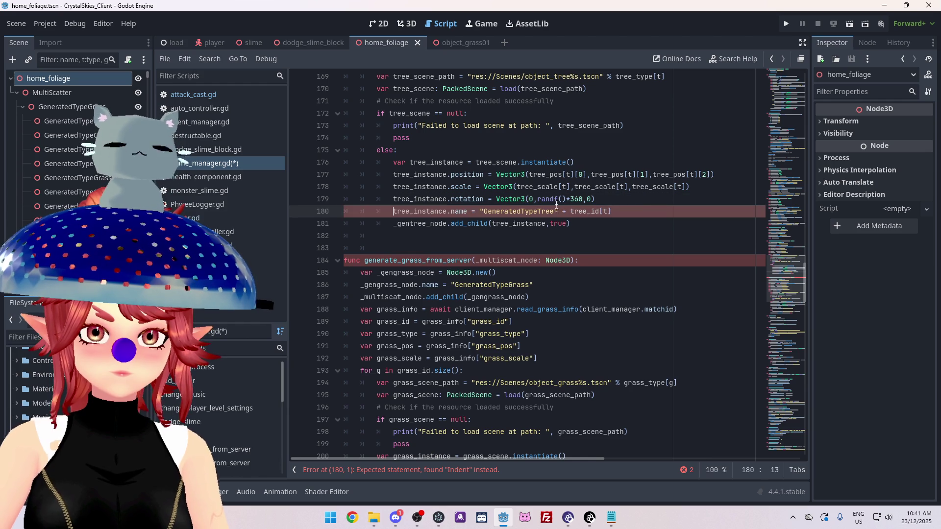
pyautogui.press('BackSpace')
# Save the edited home manager script
pyautogui.click(493, 181)
pyautogui.scroll(-7, 493, 180)
pyautogui.click(578, 224)
pyautogui.press('Return')
pyautogui.hotkey('ctrl', 'v')
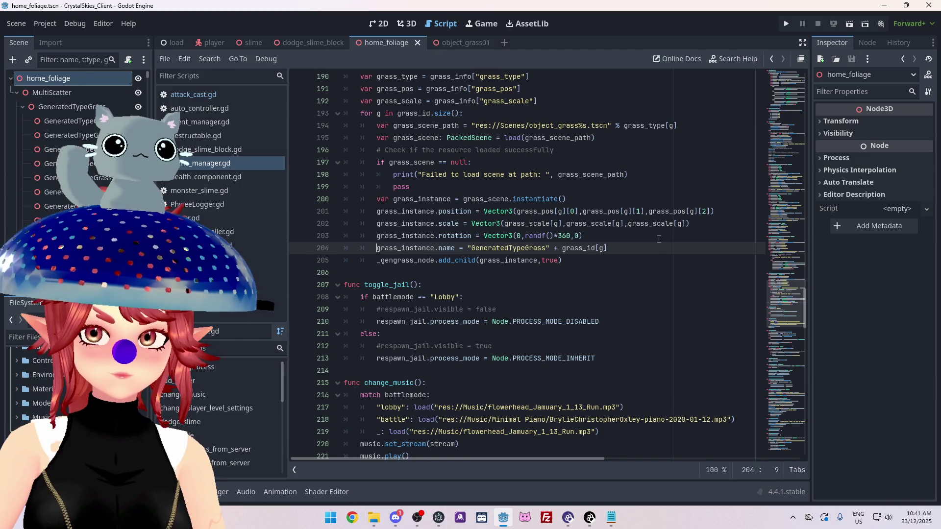
pyautogui.press('BackSpace')
pyautogui.hotkey('ctrl', 's')
pyautogui.scroll(18, 595, 223)
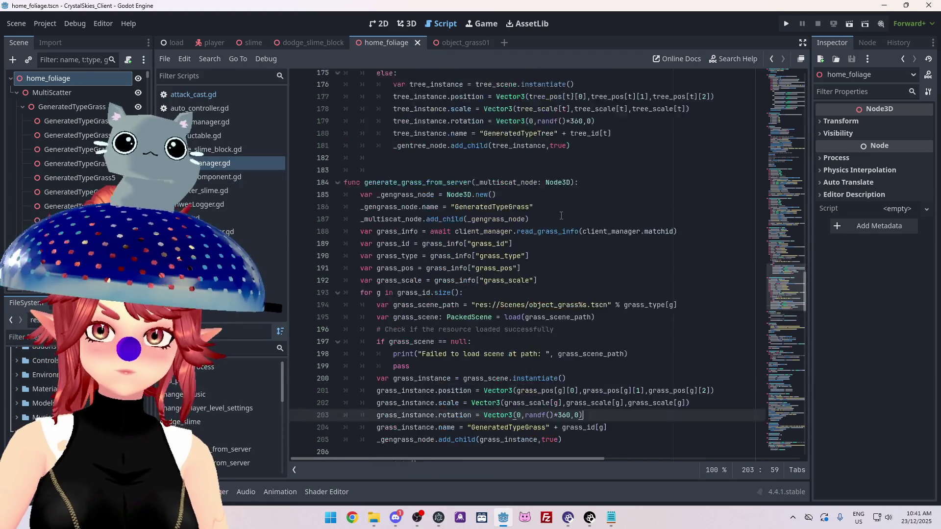
pyautogui.scroll(3, 595, 224)
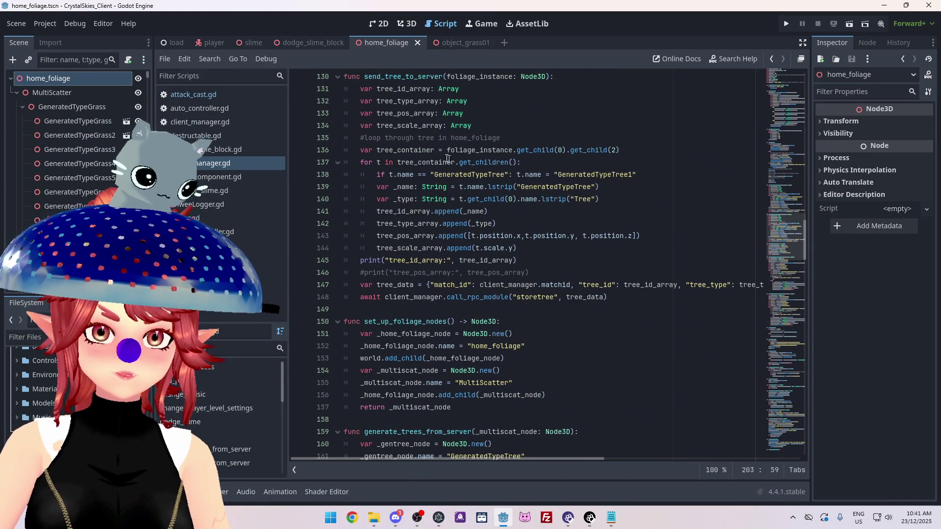
# Add '#change first node to have id 1 before sending' after the tree rename and save
pyautogui.click(683, 177)
pyautogui.write('#change first node')
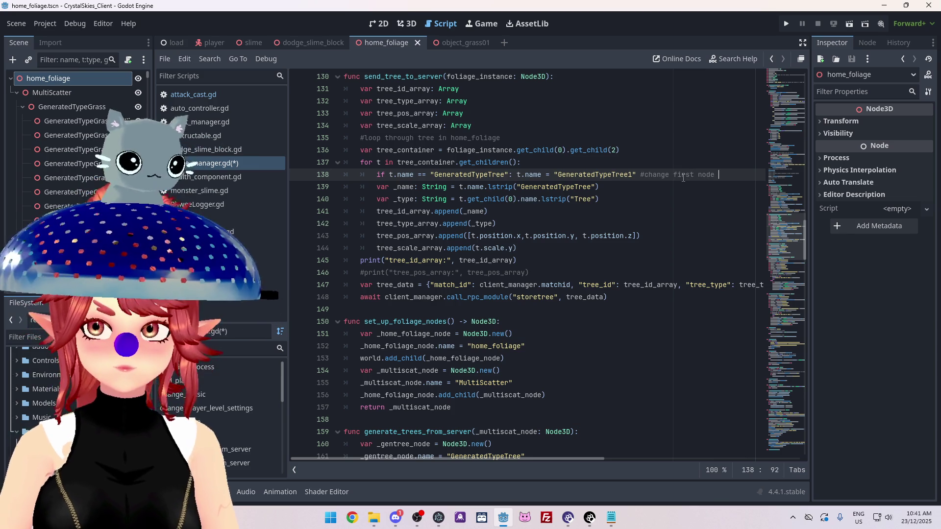
pyautogui.write('have id 1 before sending')
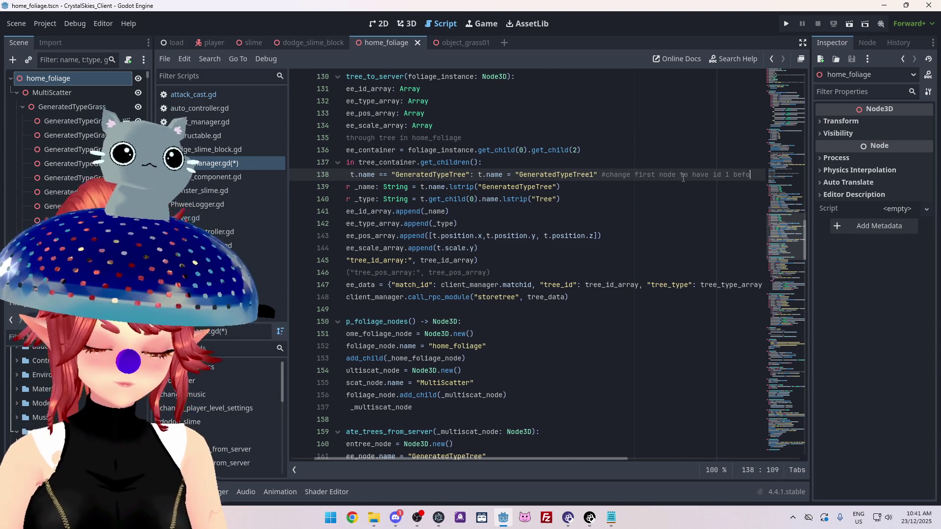
pyautogui.hotkey('ctrl', 's')
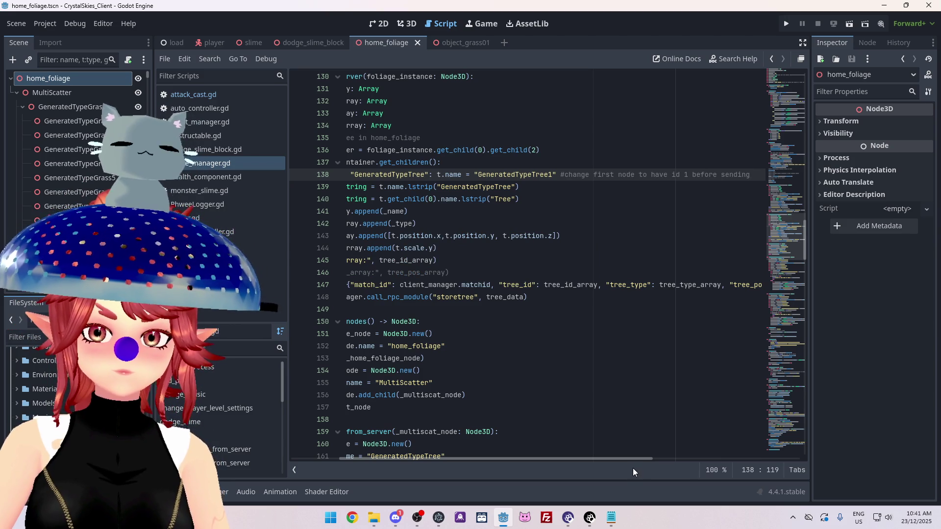
# Copy the comment to the end of the grass rename line and save
pyautogui.hscroll(-3, 630, 461)
pyautogui.scroll(5, 631, 393)
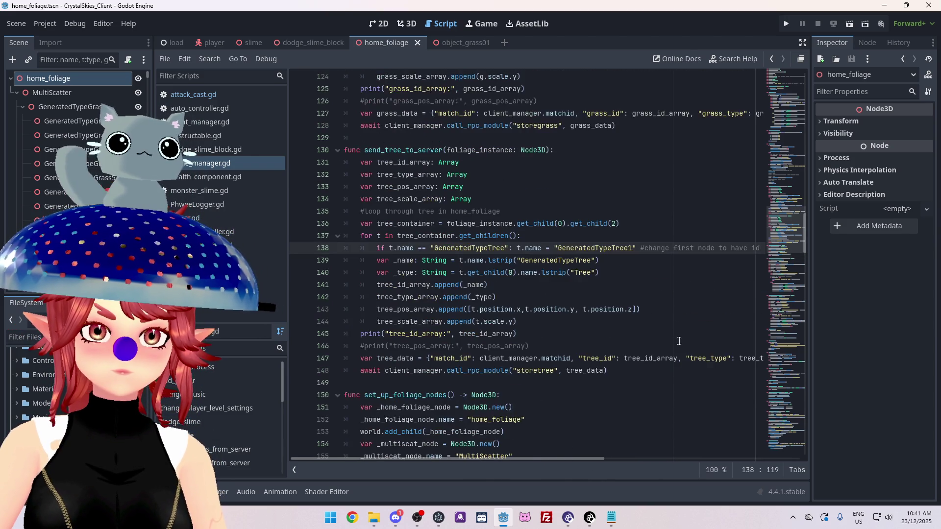
pyautogui.moveTo(641, 358); pyautogui.dragTo(760, 358)
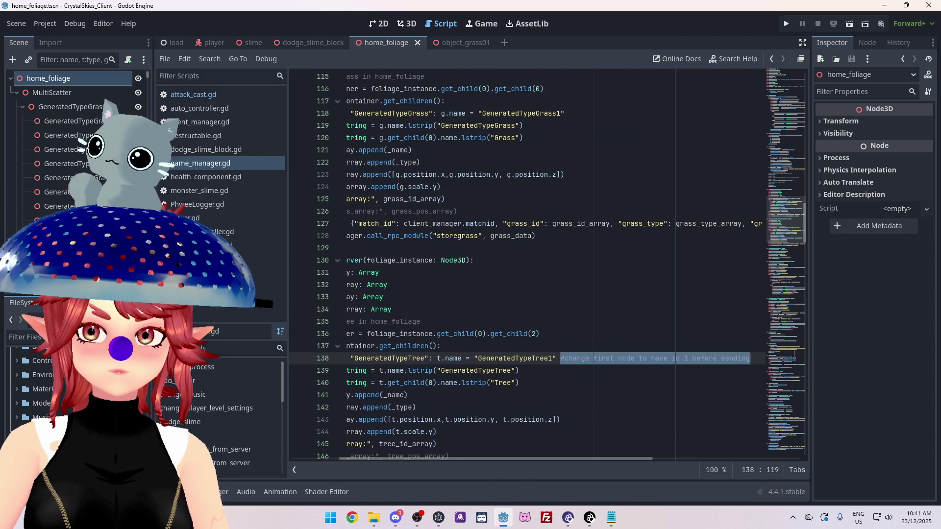
pyautogui.hotkey('ctrl', 'c')
pyautogui.click(588, 115)
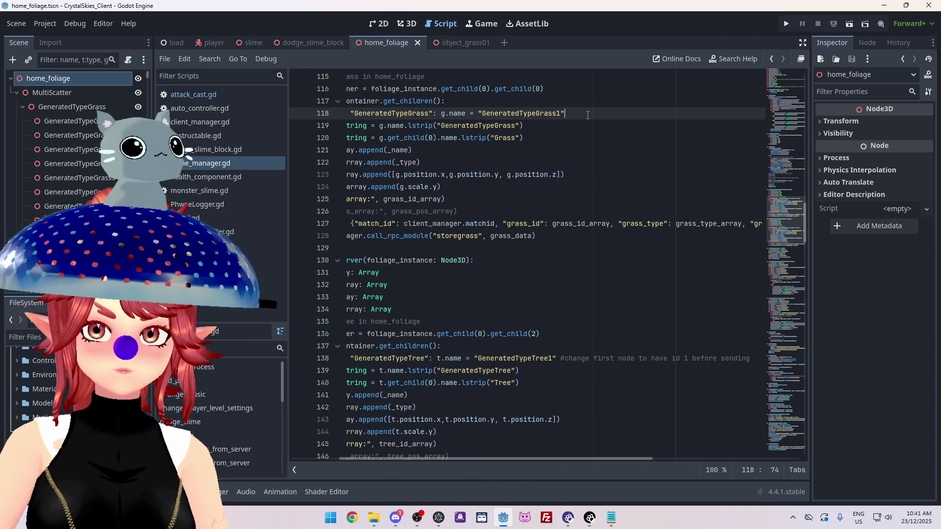
pyautogui.hotkey('ctrl', 'v')
pyautogui.click(306, 165)
pyautogui.hotkey('ctrl', 's')
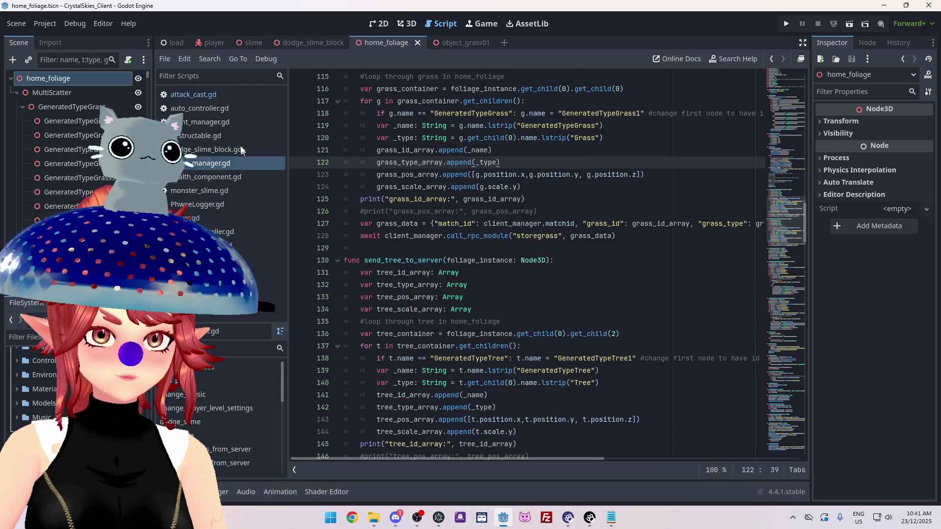
# Open attack_cast.gd and allow the unverified VTS P.O.G. app to run
pyautogui.click(208, 91)
pyautogui.scroll(-1, 553, 328)
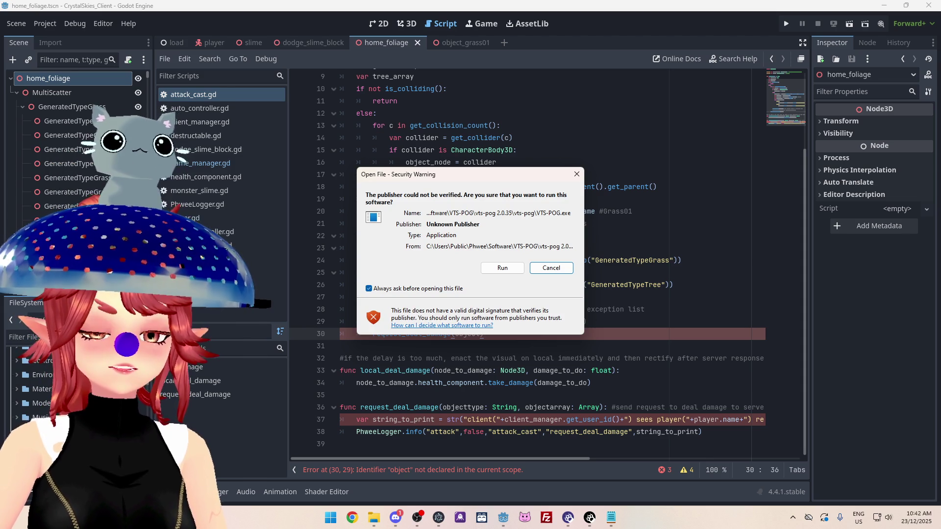
pyautogui.click(500, 267)
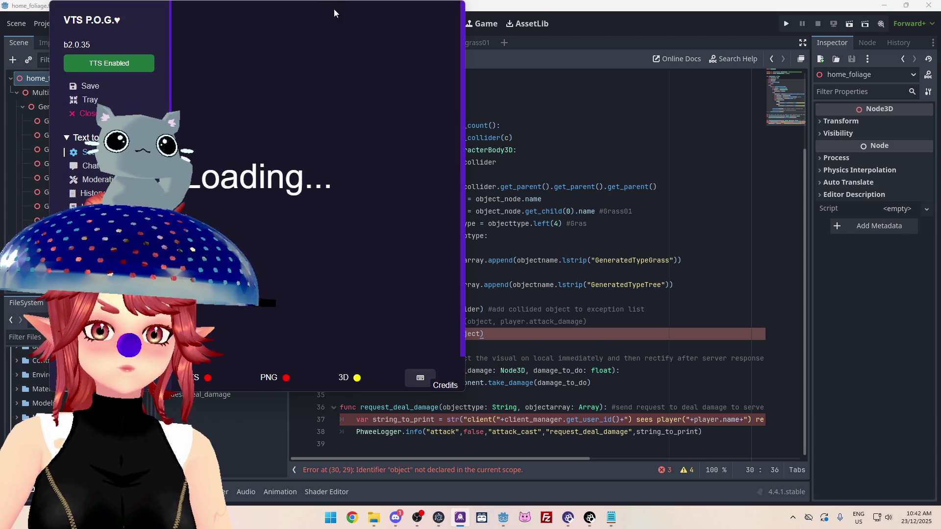
# Reposition the VTS P.O.G. settings window, then bring the Godot script editor forward
pyautogui.moveTo(335, 5)
pyautogui.mouseDown()
pyautogui.moveTo(351, 34)
pyautogui.moveTo(347, 7)
pyautogui.moveTo(381, 49)
pyautogui.moveTo(409, 63)
pyautogui.moveTo(389, 63)
pyautogui.moveTo(415, 58)
pyautogui.moveTo(330, 4)
pyautogui.moveTo(353, 42)
pyautogui.mouseUp()
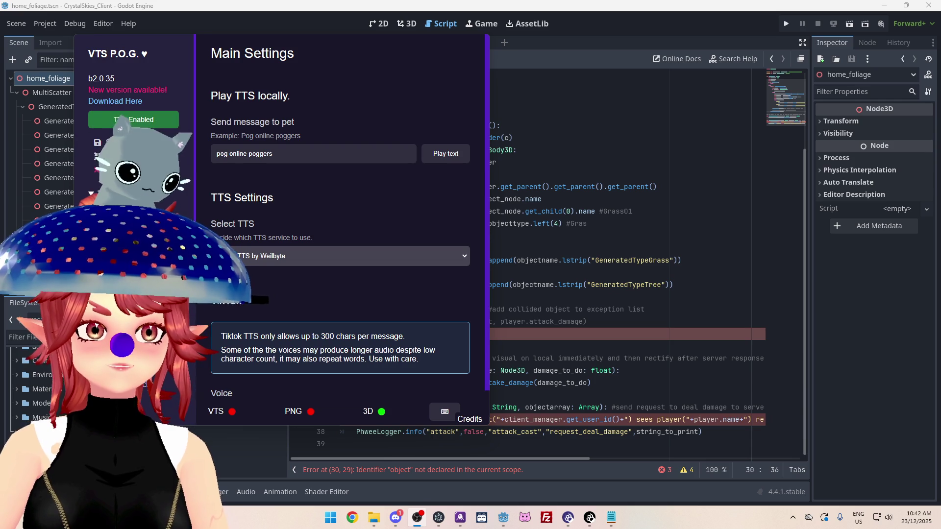
pyautogui.moveTo(341, 44); pyautogui.dragTo(352, 49)
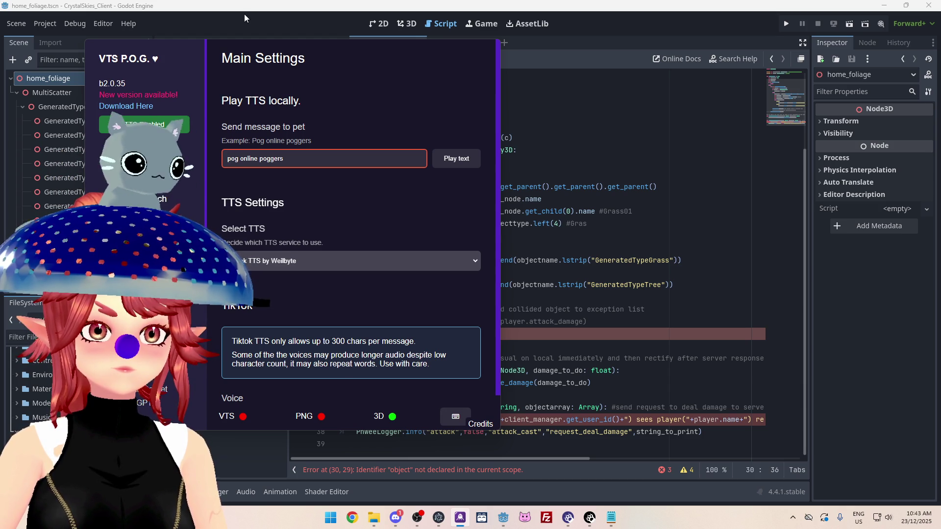
pyautogui.moveTo(302, 48)
pyautogui.mouseDown()
pyautogui.moveTo(330, 76)
pyautogui.moveTo(380, 59)
pyautogui.mouseUp()
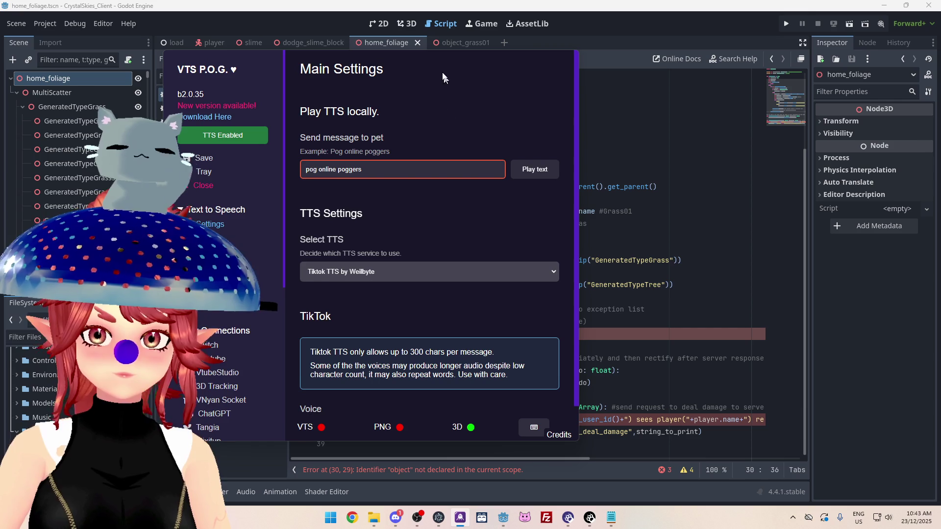
pyautogui.moveTo(441, 57); pyautogui.dragTo(395, 59)
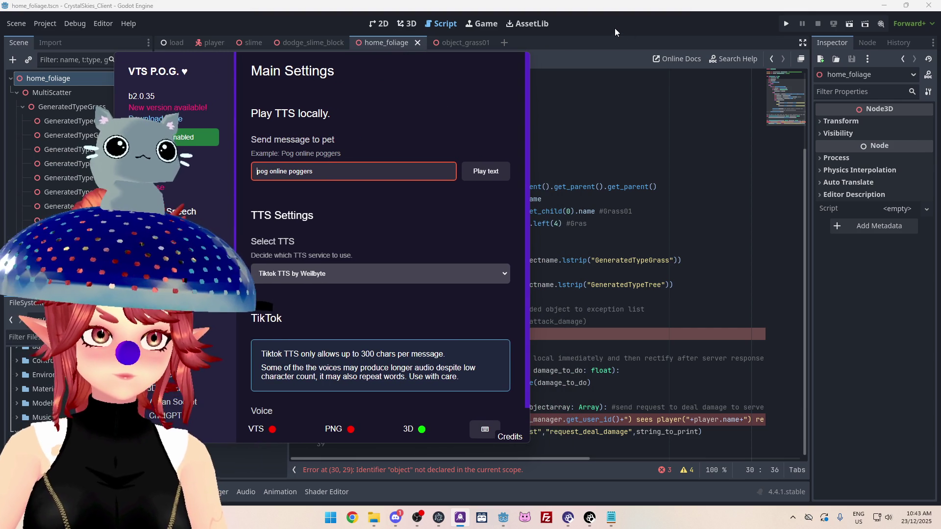
pyautogui.click(604, 44)
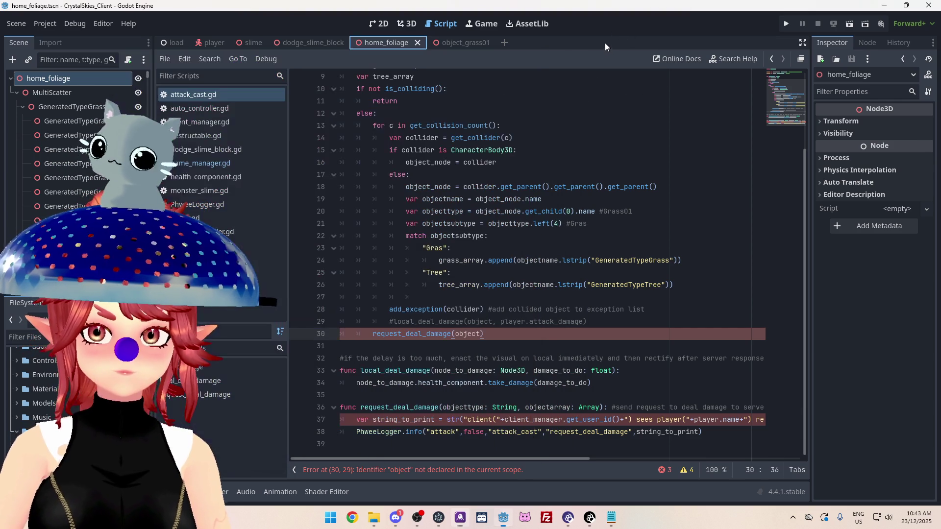
# Save the scene and scripts, then switch to another application window
pyautogui.click(467, 223)
pyautogui.hotkey('ctrl', 's')
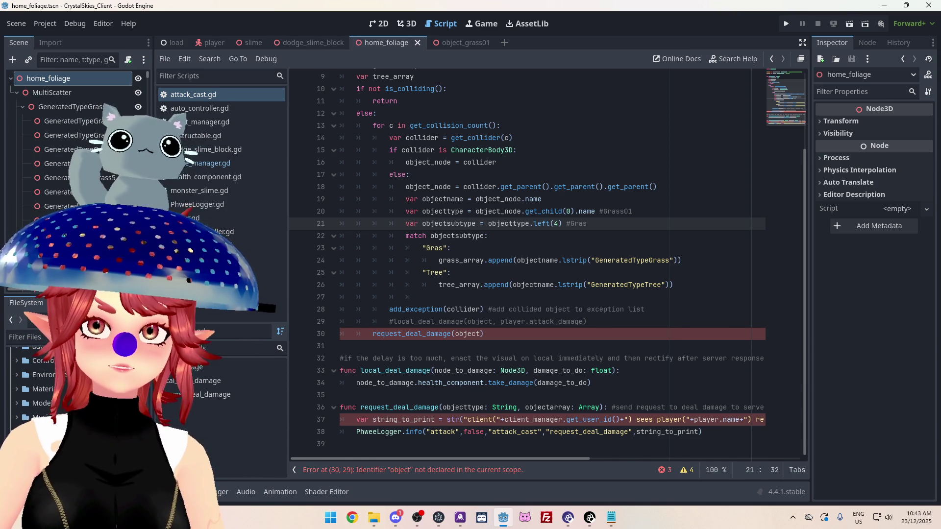
pyautogui.hotkey('alt', 'Tab')
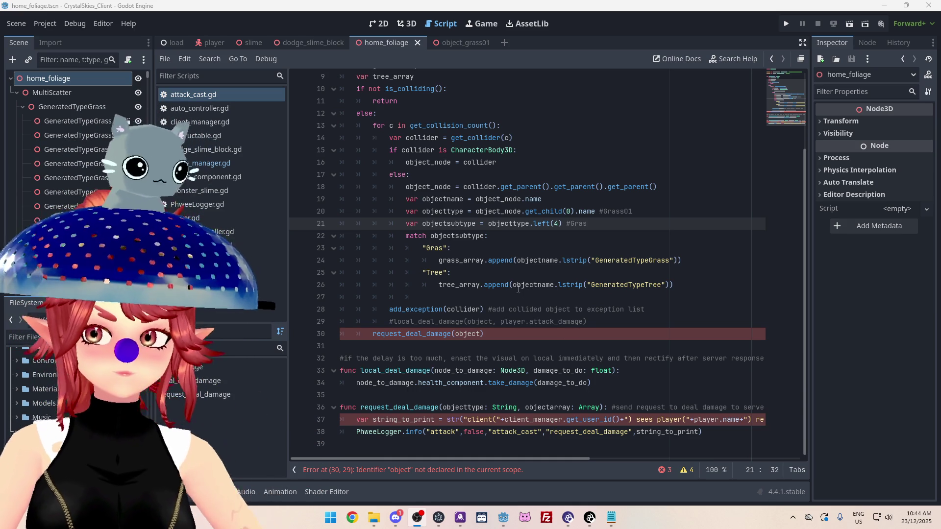
# Delete blank line 27 and select the request_deal_damage(object) call
pyautogui.click(505, 248)
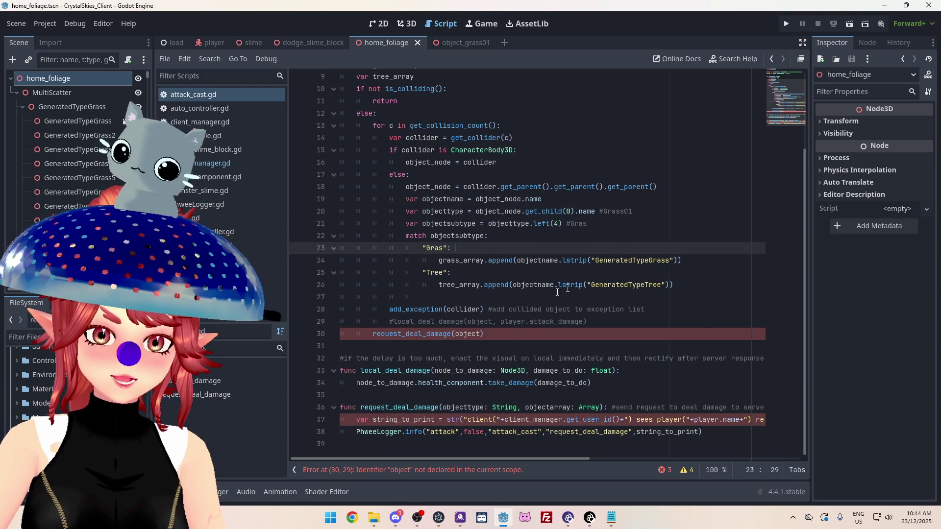
pyautogui.doubleClick(483, 298)
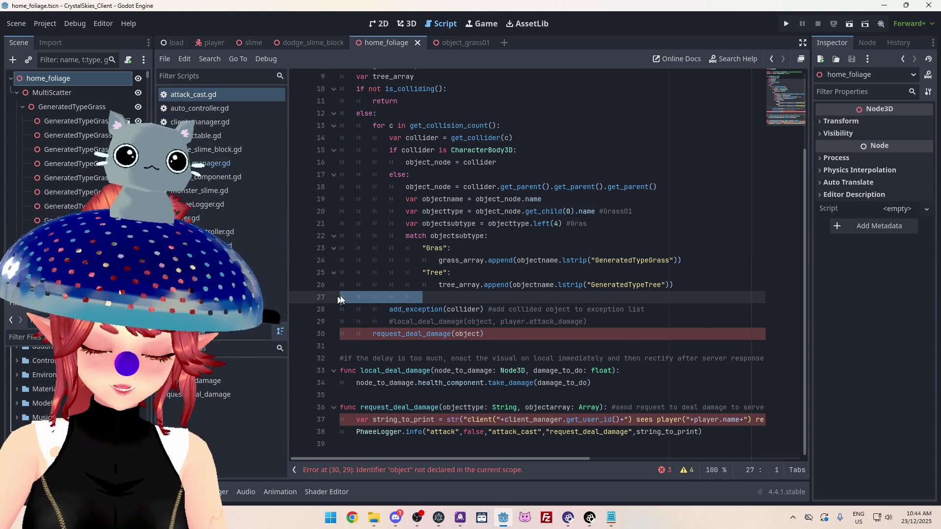
pyautogui.press('BackSpace')
pyautogui.press('BackSpace')
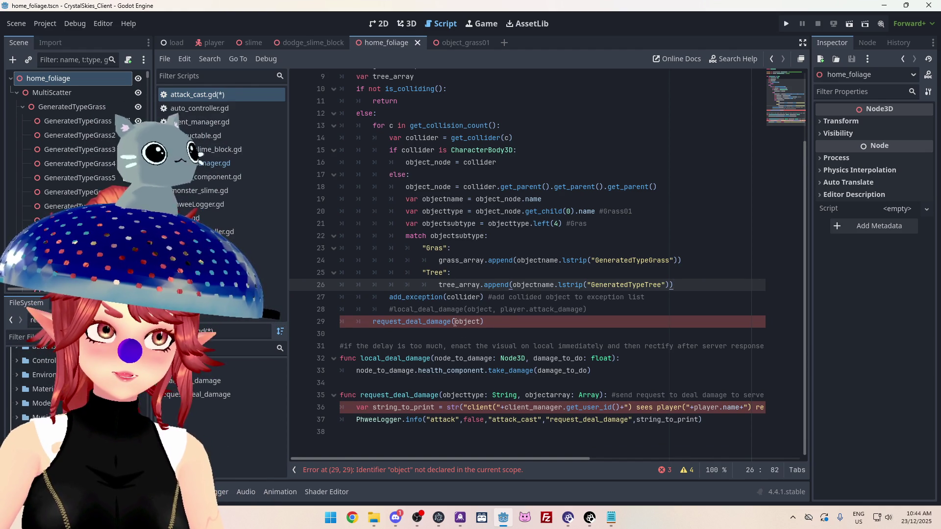
pyautogui.click(491, 320)
pyautogui.hotkey('shift', 'Home')
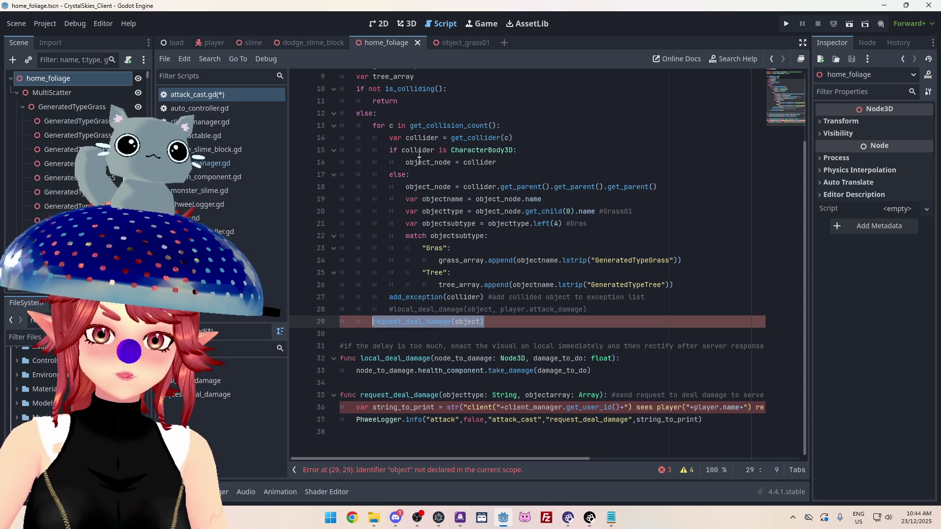
# Add an if condition on grass_array.size() above the damage request
pyautogui.press('Left')
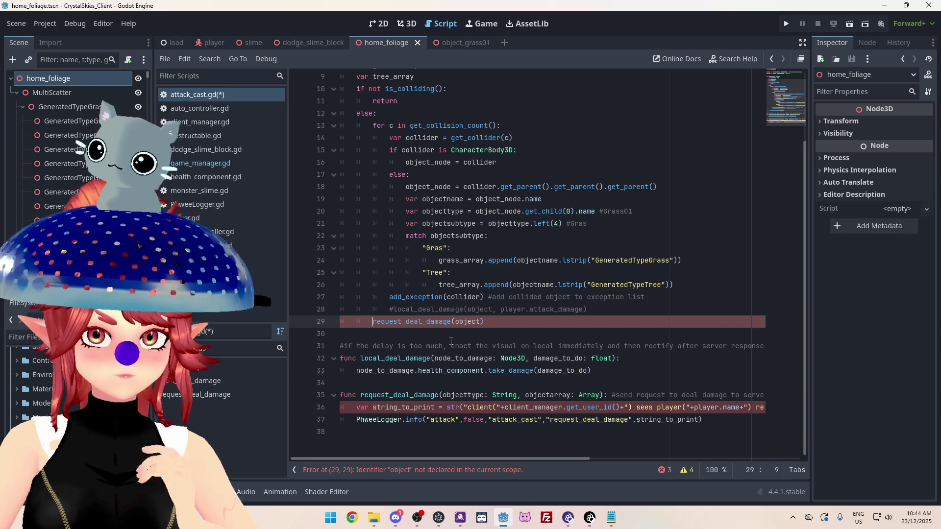
pyautogui.hotkey('ctrl', 'shift', 'Return')
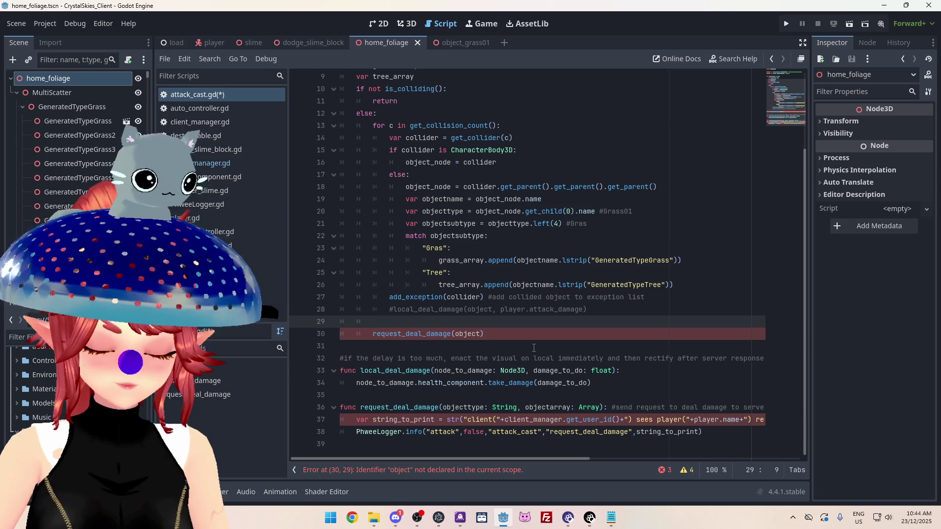
pyautogui.write('if grass')
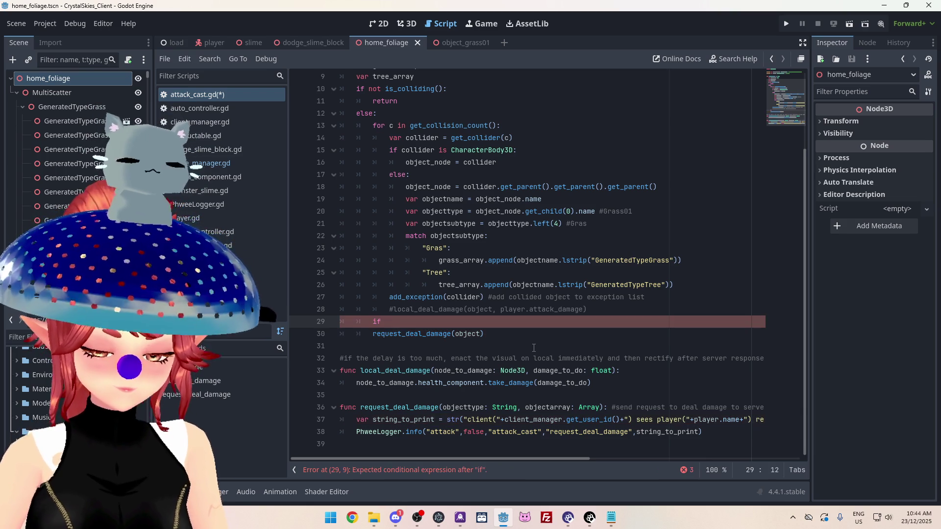
pyautogui.press('Return')
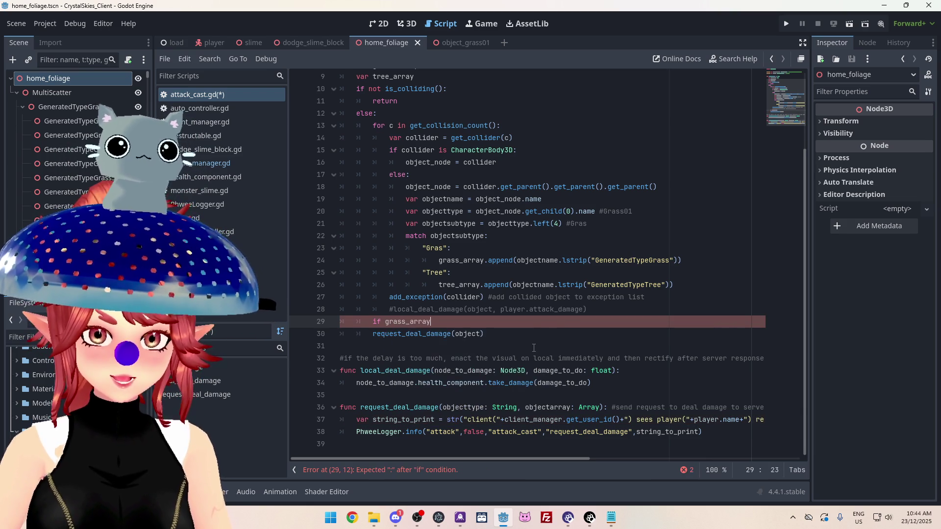
pyautogui.write('size() == 0')
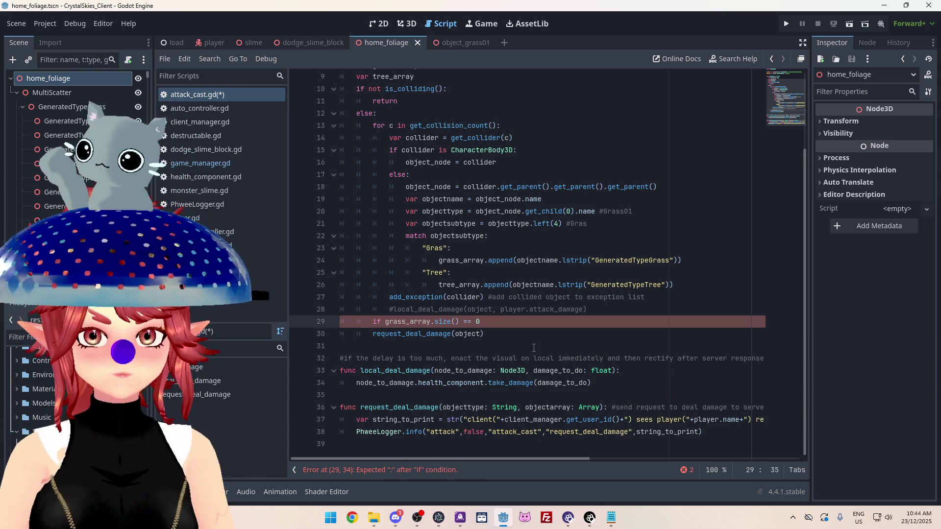
pyautogui.press('BackSpace')
pyautogui.press('BackSpace')
pyautogui.press('BackSpace')
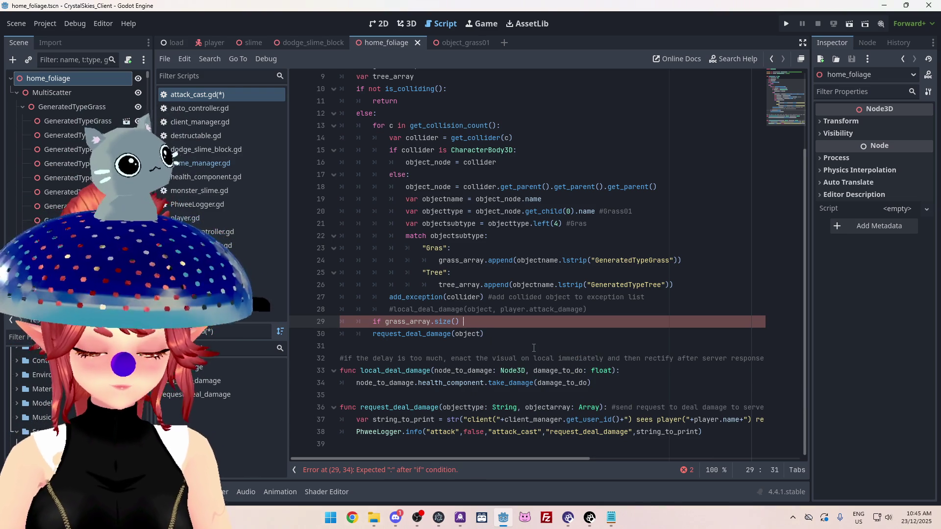
pyautogui.write('>0:')
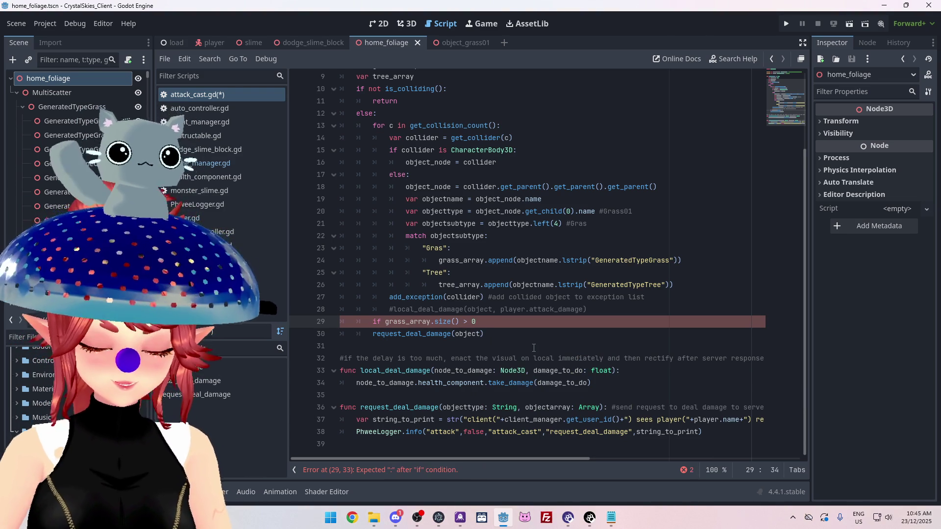
pyautogui.press('Return')
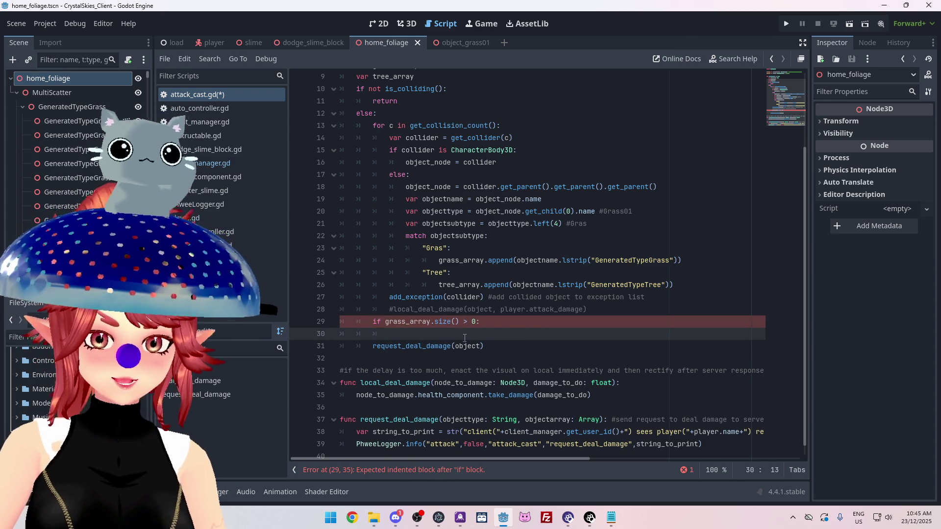
# Move the damage request into the if block as request_deal_damage("grass", )
pyautogui.click(382, 353)
pyautogui.moveTo(382, 353)
pyautogui.mouseDown()
pyautogui.moveTo(378, 343)
pyautogui.moveTo(397, 335)
pyautogui.mouseUp()
pyautogui.click(409, 346)
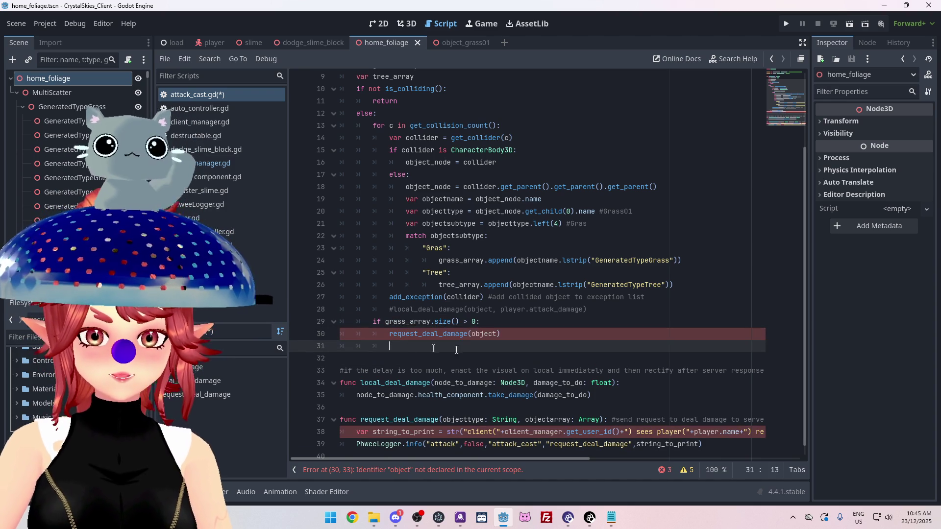
pyautogui.doubleClick(477, 334)
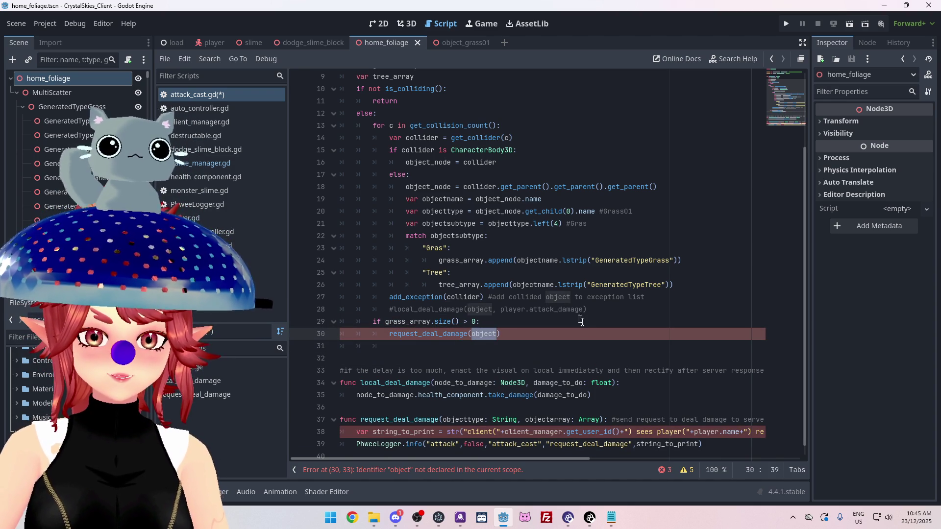
pyautogui.scroll(-1, 587, 331)
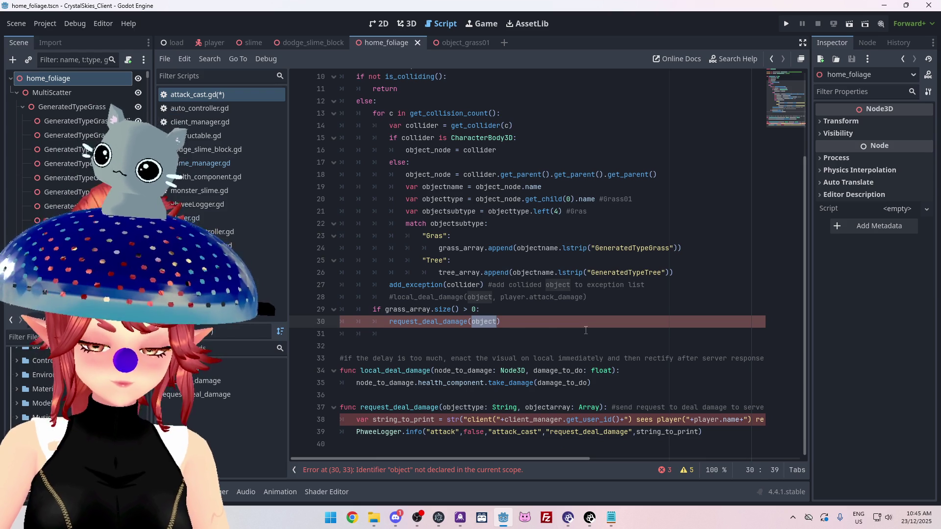
pyautogui.write('"objectgrass')
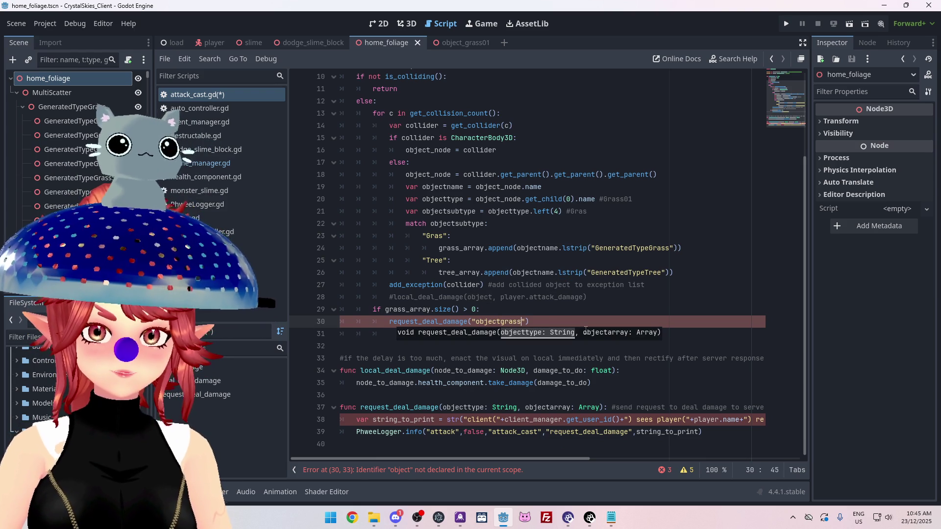
pyautogui.press('Left')
pyautogui.press('Left')
pyautogui.press('BackSpace')
pyautogui.press('BackSpace')
pyautogui.press('BackSpace')
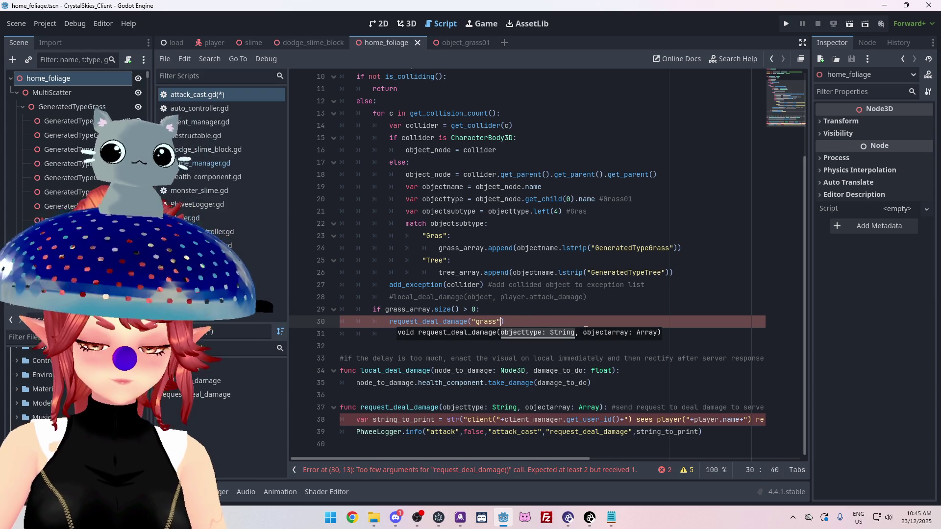
pyautogui.write('",')
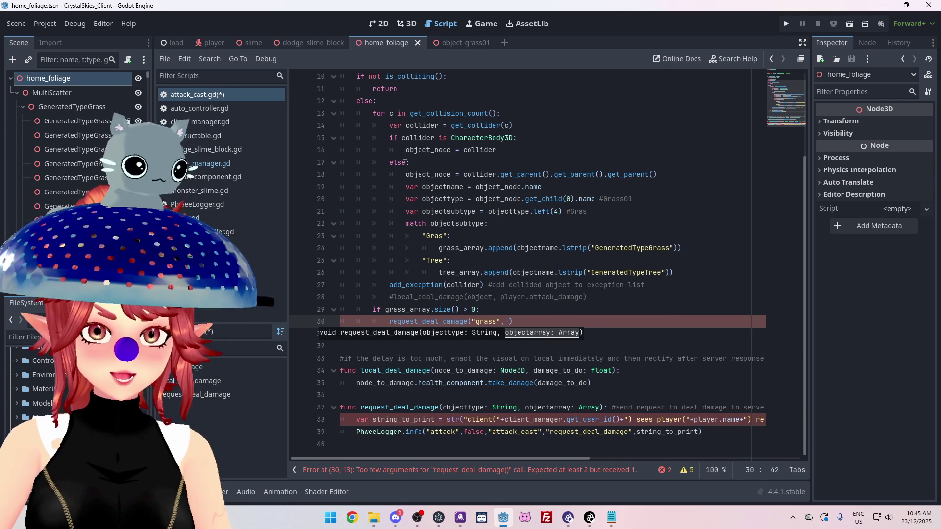
pyautogui.scroll(2, 426, 216)
# Rename grass_array and tree_array on lines 8–9 to interim names grass_destroy and tree_des
pyautogui.click(375, 126)
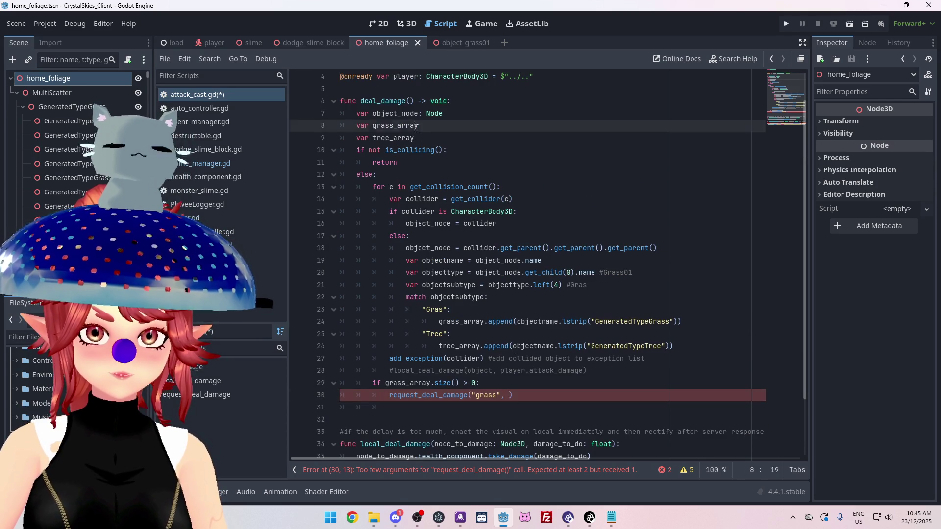
pyautogui.moveTo(375, 126); pyautogui.dragTo(427, 126)
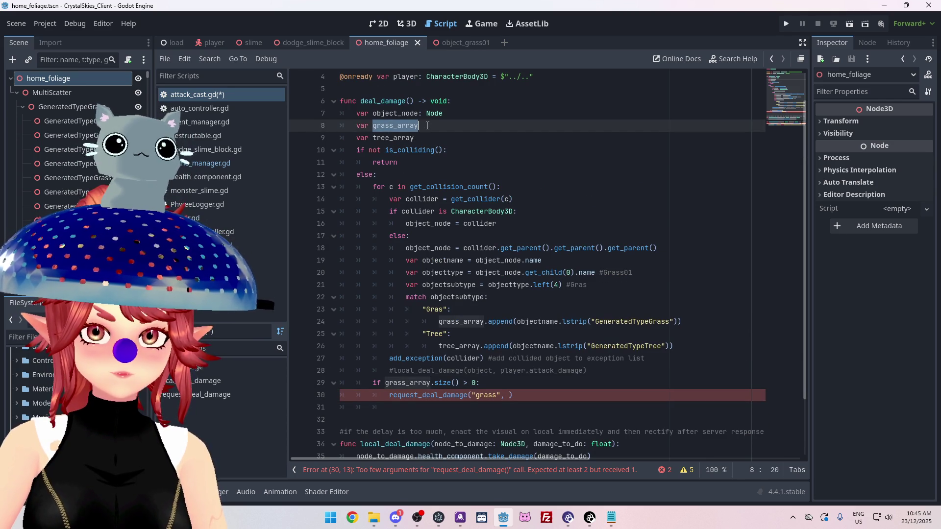
pyautogui.click(398, 150)
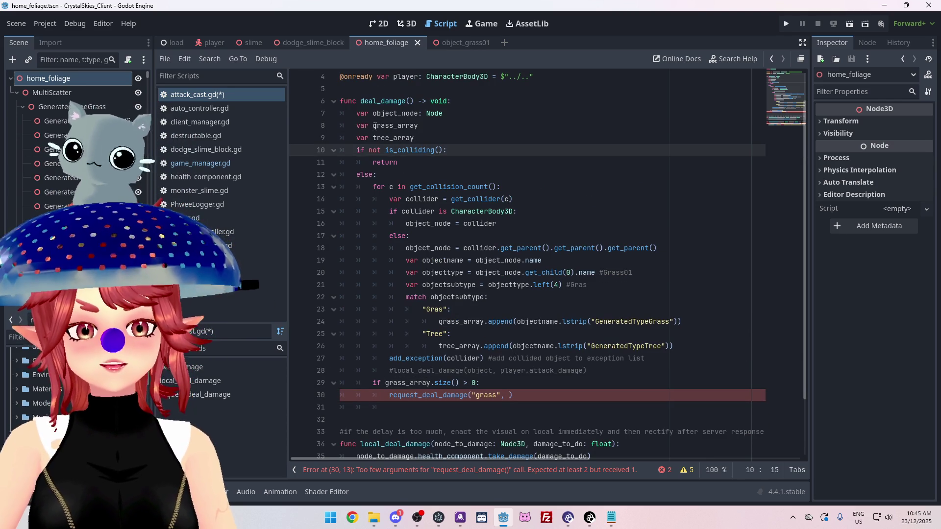
pyautogui.click(375, 126)
pyautogui.moveTo(400, 126); pyautogui.dragTo(417, 127)
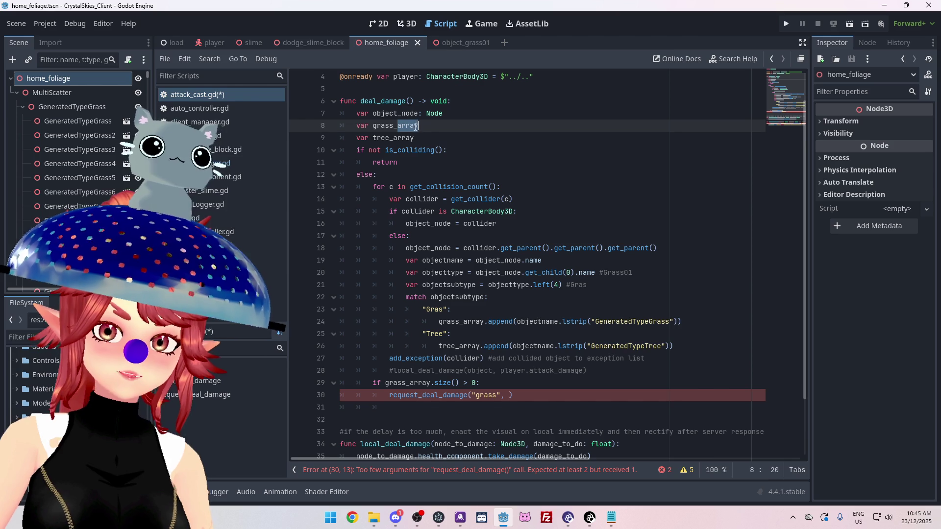
pyautogui.write('d')
pyautogui.press('BackSpace')
pyautogui.write('array')
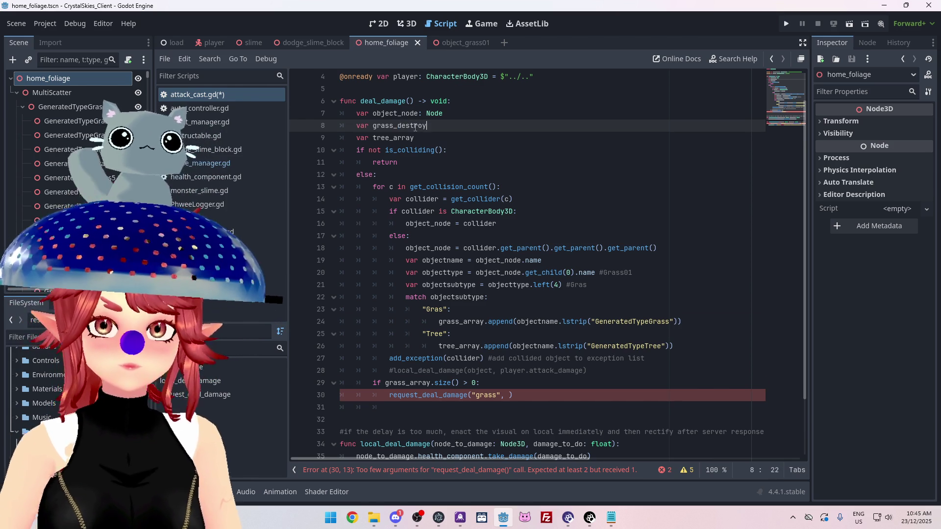
pyautogui.hotkey('shift', 'Left')
pyautogui.hotkey('shift', 'Left')
pyautogui.hotkey('shift', 'Left')
pyautogui.doubleClick(424, 128)
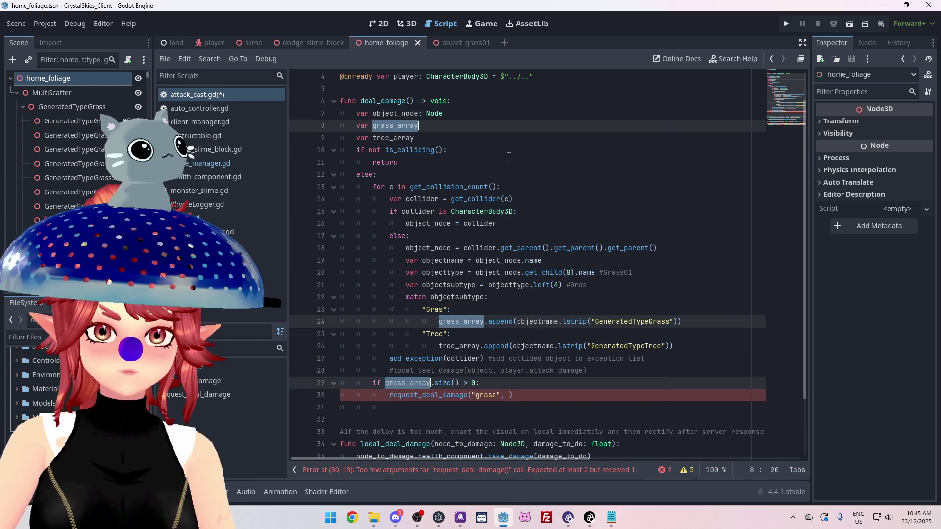
pyautogui.write('grass_destroy')
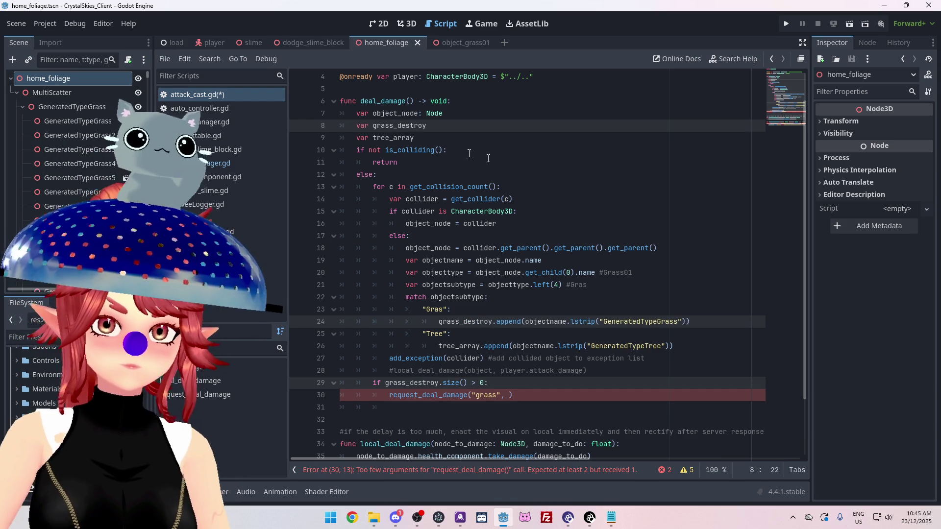
pyautogui.moveTo(414, 139); pyautogui.dragTo(373, 139)
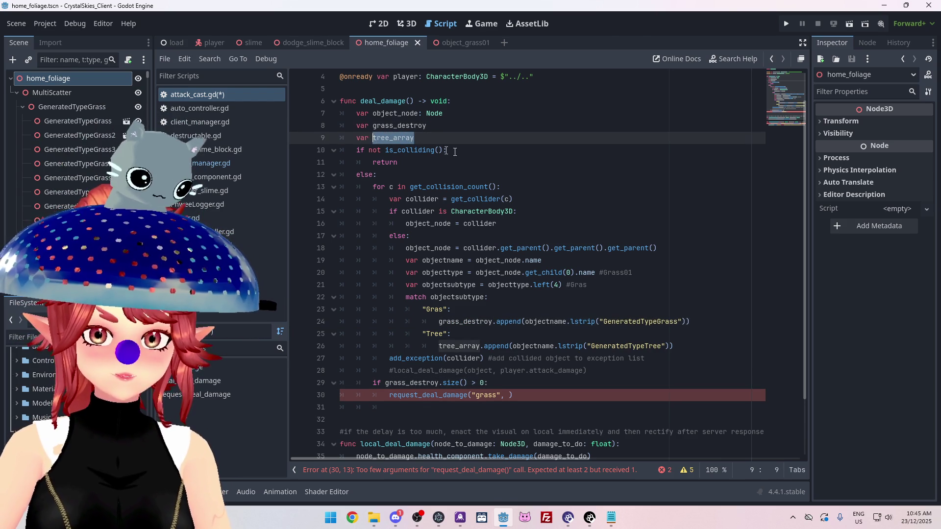
pyautogui.write('tree_destro')
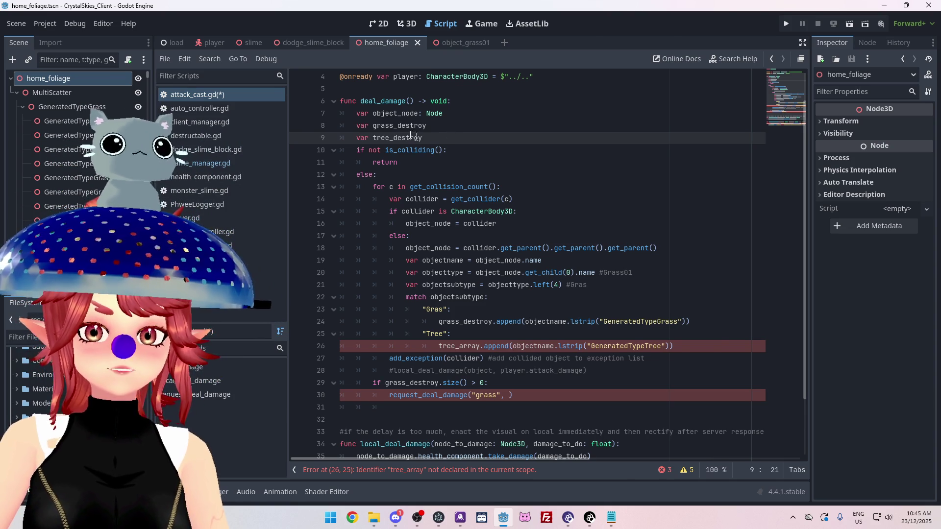
# Rename the grass array to grass_to_damage across all of its occurrences
pyautogui.moveTo(426, 125); pyautogui.dragTo(372, 126)
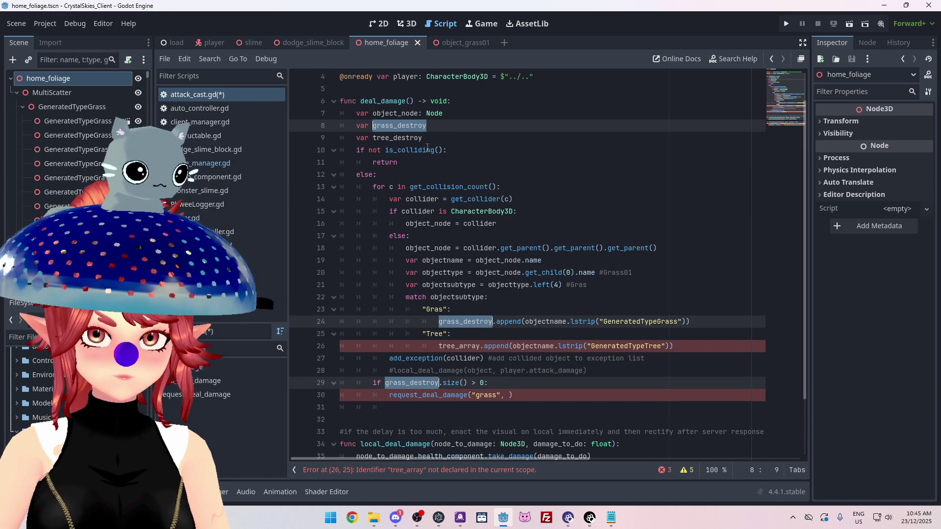
pyautogui.write('grass_damage')
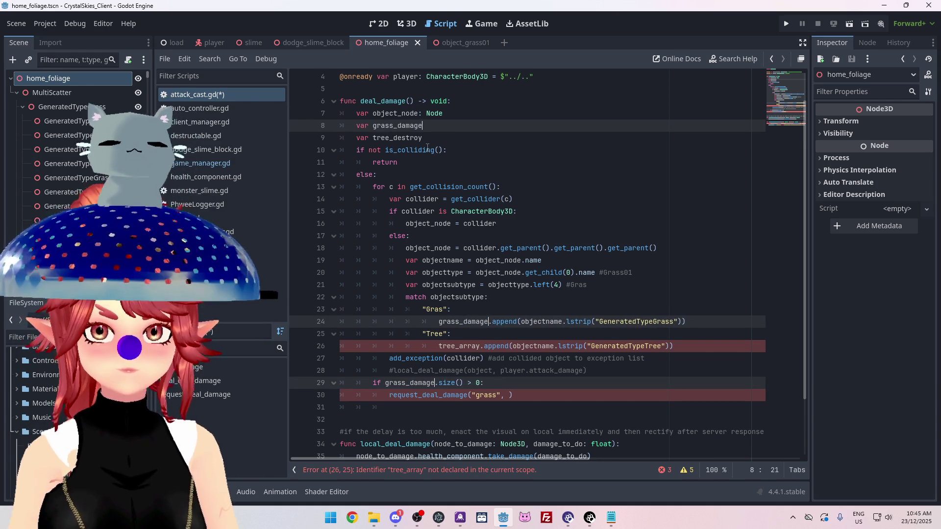
pyautogui.click(397, 127)
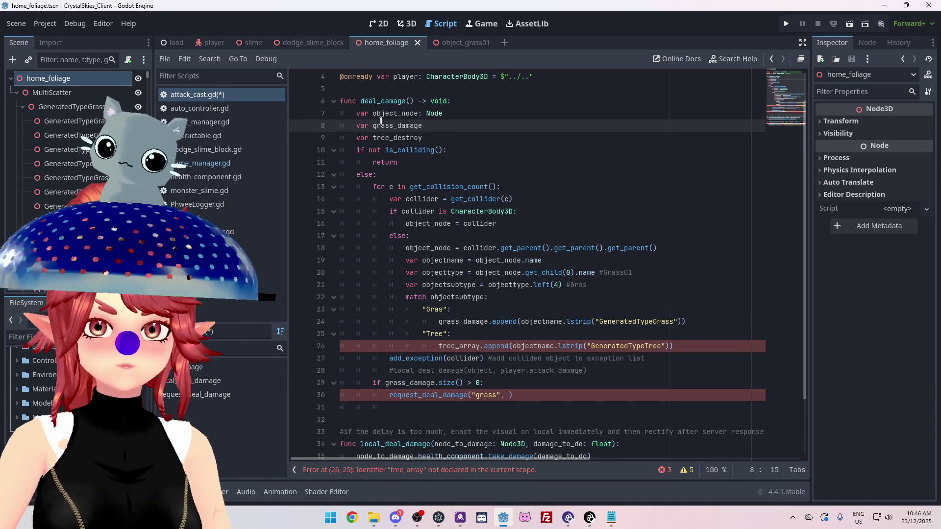
pyautogui.doubleClick(379, 126)
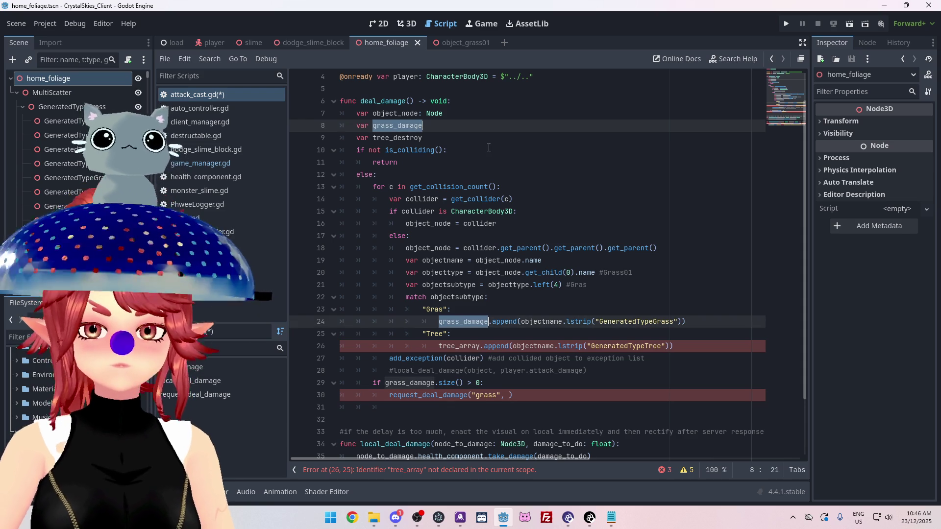
pyautogui.hotkey('ctrl', 'd')
pyautogui.hotkey('ctrl', 'd')
pyautogui.write('grass_to_damage')
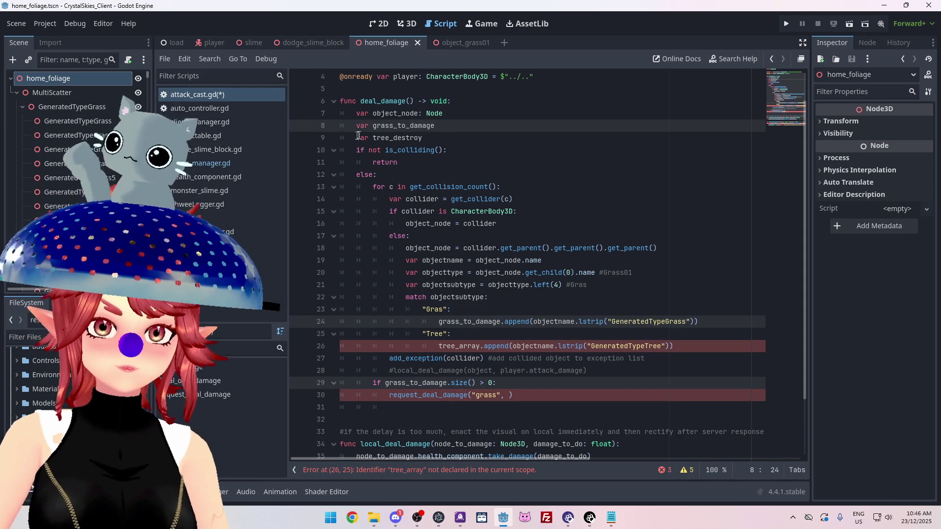
# Rename the tree array to tree_to_damage on line 9 and in the append on line 26
pyautogui.moveTo(373, 136); pyautogui.dragTo(425, 138)
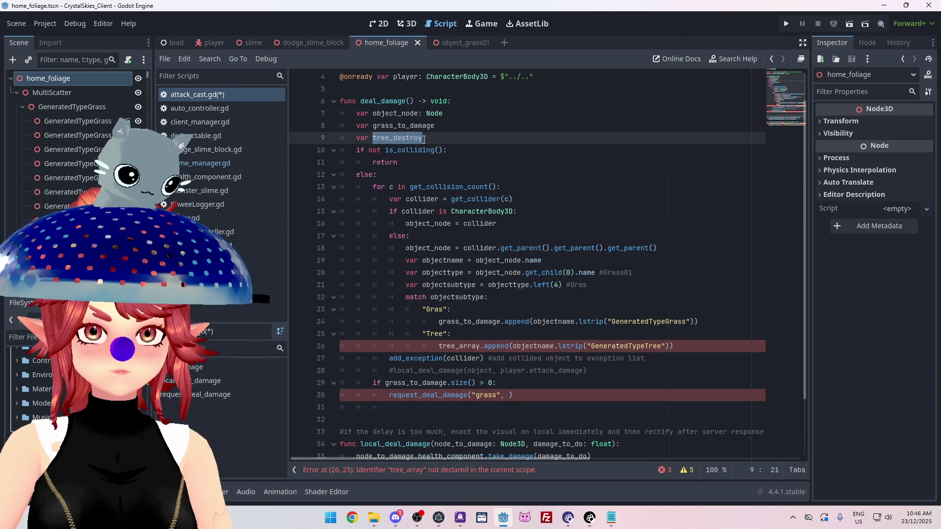
pyautogui.write('tre')
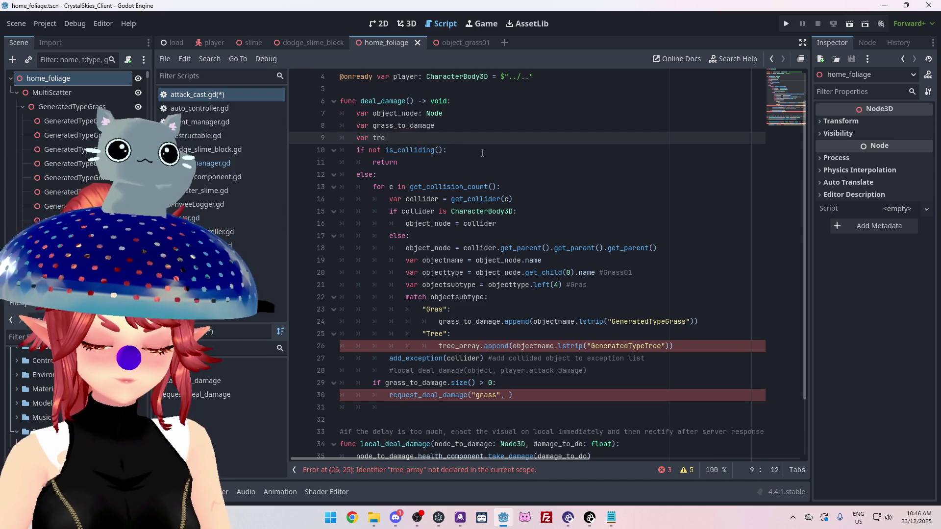
pyautogui.write('e_to_damage')
pyautogui.moveTo(372, 138); pyautogui.dragTo(432, 137)
pyautogui.hotkey('ctrl', 'c')
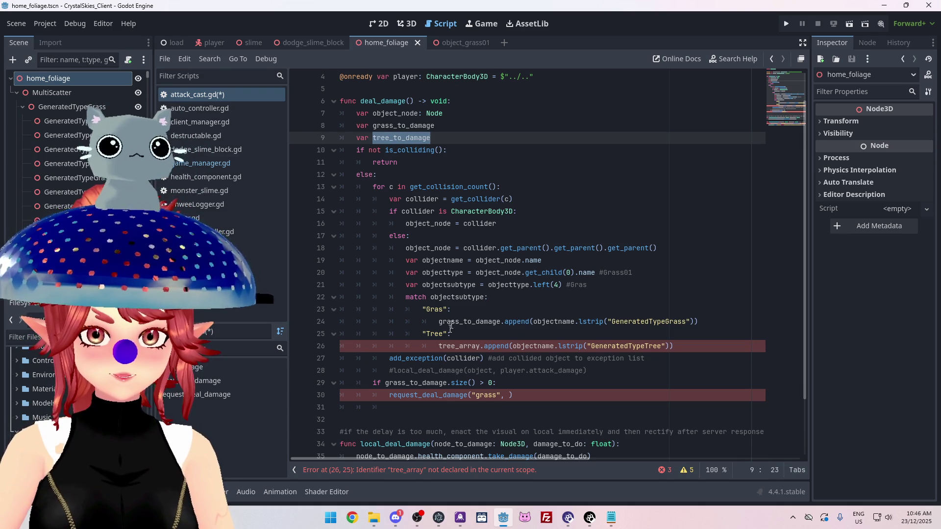
pyautogui.moveTo(439, 346); pyautogui.dragTo(481, 345)
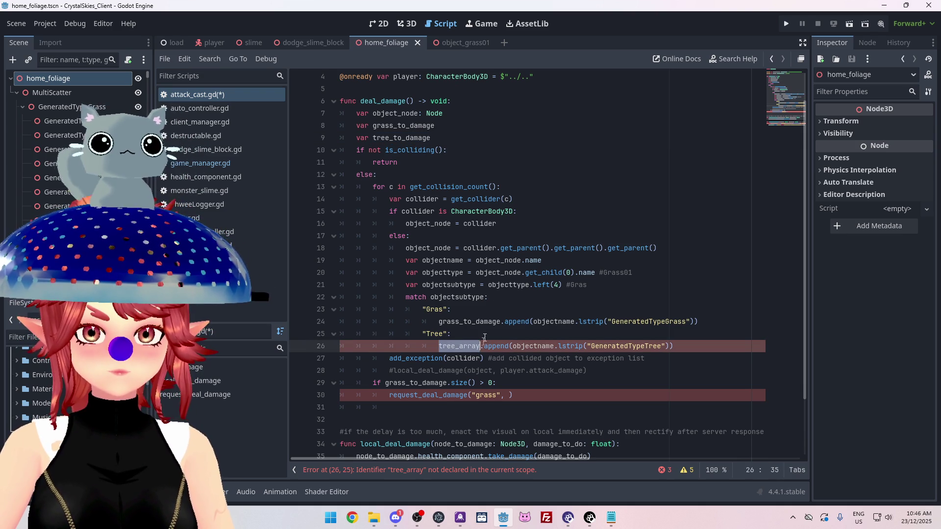
pyautogui.hotkey('ctrl', 'v')
pyautogui.scroll(-2, 440, 336)
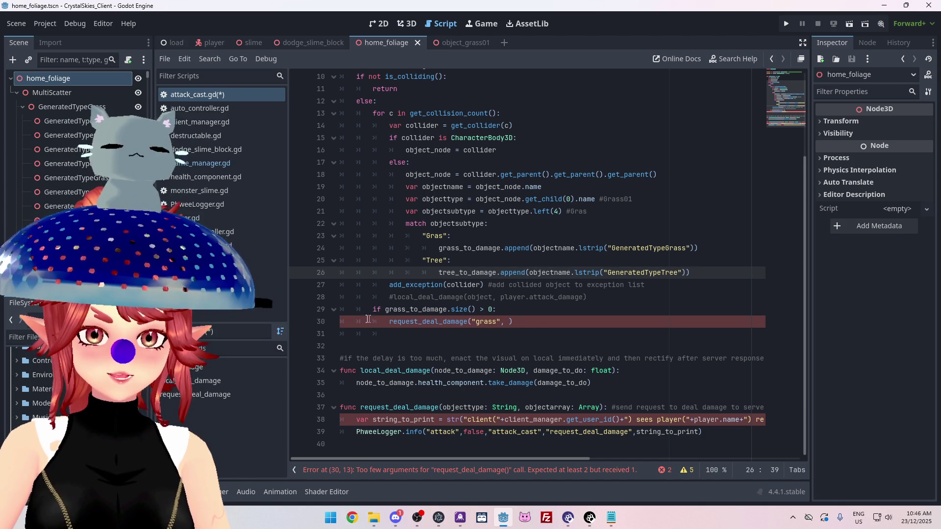
# Add grass_to_damage as the second argument of the grass damage request on line 30
pyautogui.click(509, 322)
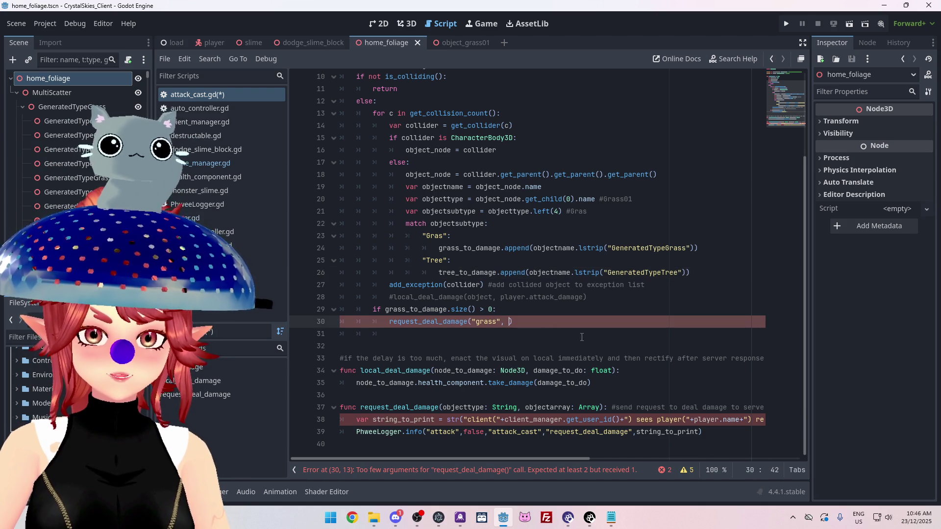
pyautogui.write('grass')
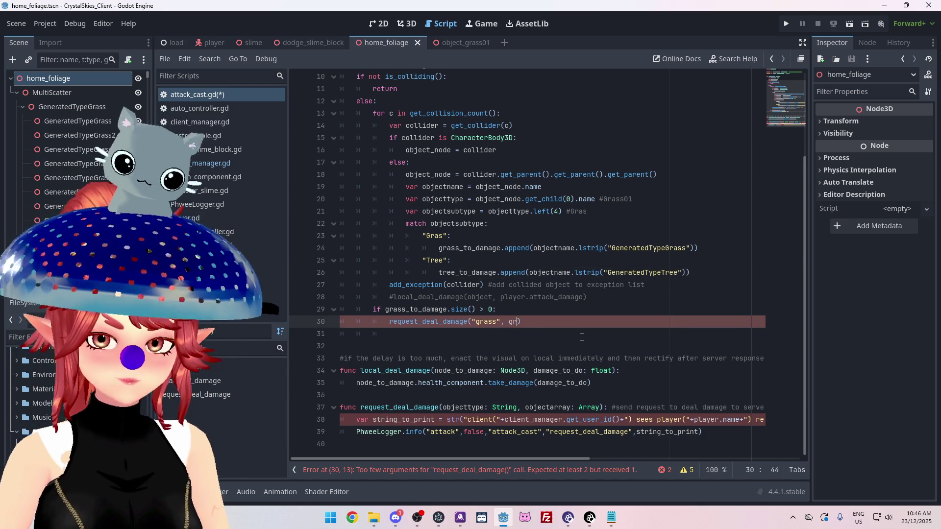
pyautogui.press('Return')
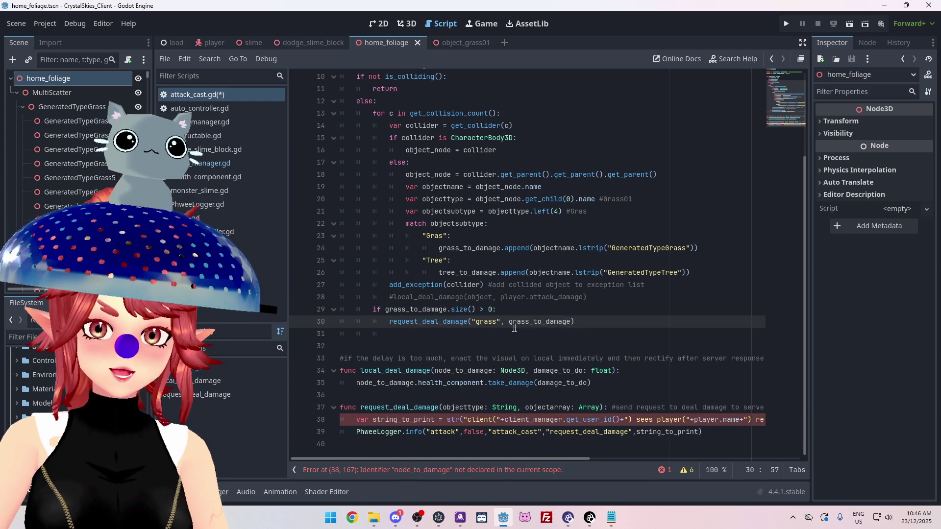
pyautogui.click(588, 325)
pyautogui.press('Return')
pyautogui.scroll(-1, 588, 325)
pyautogui.press('BackSpace')
# Duplicate the grass size check and request below, changing each grass to tree
pyautogui.moveTo(373, 298)
pyautogui.mouseDown()
pyautogui.moveTo(598, 306)
pyautogui.moveTo(520, 325)
pyautogui.mouseUp()
pyautogui.hotkey('ctrl', 'c')
pyautogui.click(437, 326)
pyautogui.hotkey('ctrl', 'v')
pyautogui.moveTo(385, 322); pyautogui.dragTo(405, 322)
pyautogui.write('tree')
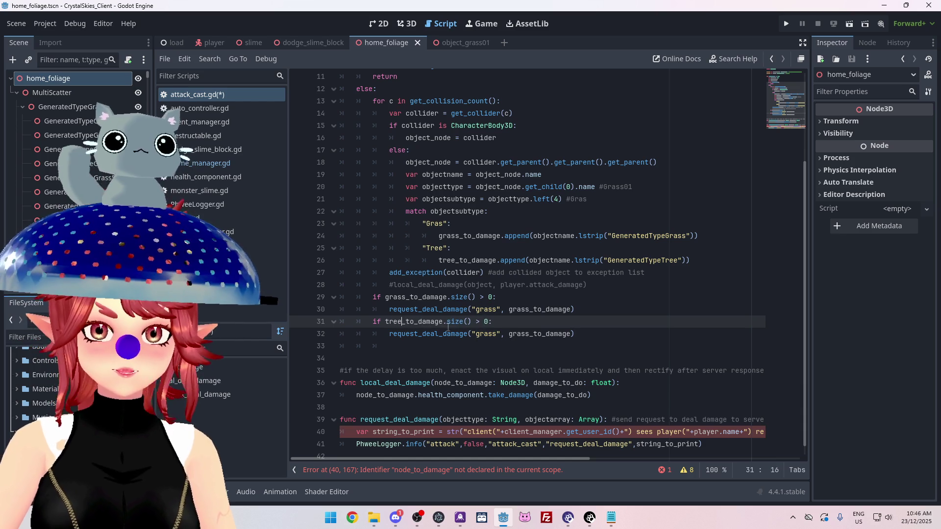
pyautogui.click(525, 309)
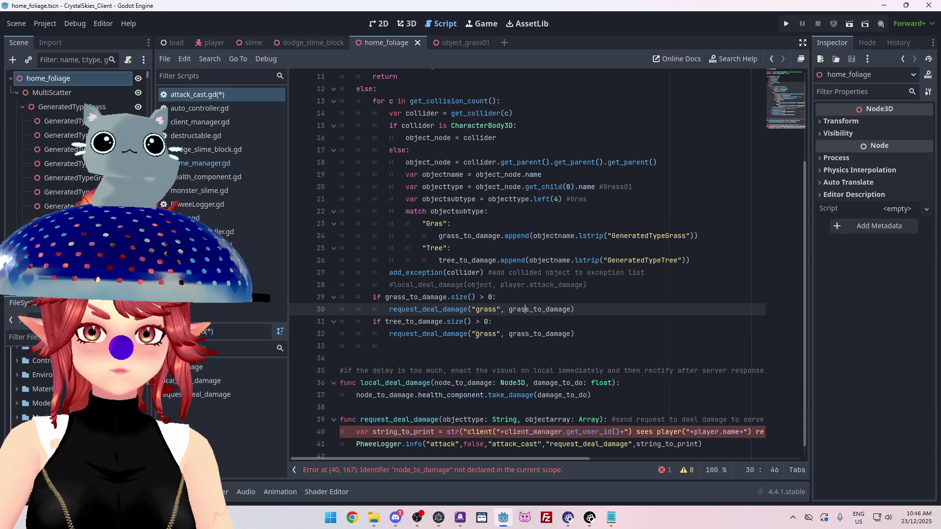
pyautogui.doubleClick(487, 334)
pyautogui.write('tree')
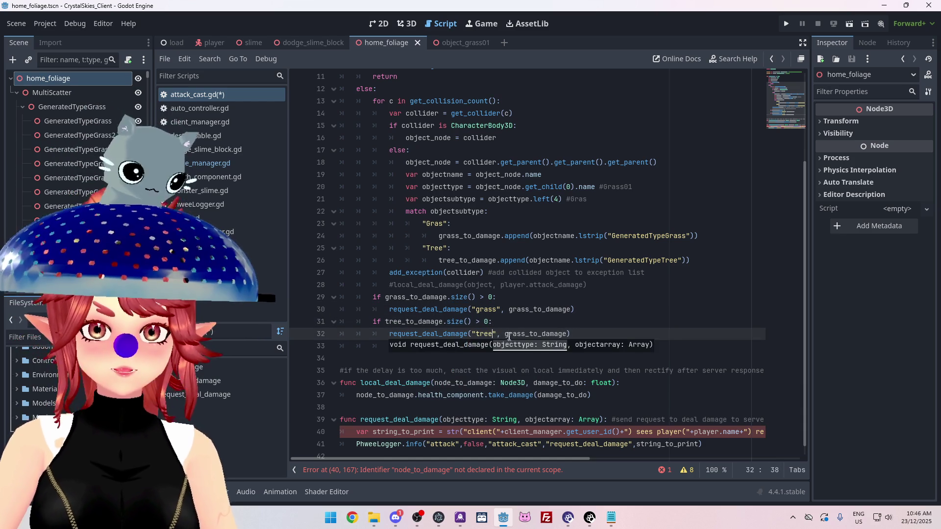
pyautogui.moveTo(505, 334); pyautogui.dragTo(525, 335)
pyautogui.write('tree')
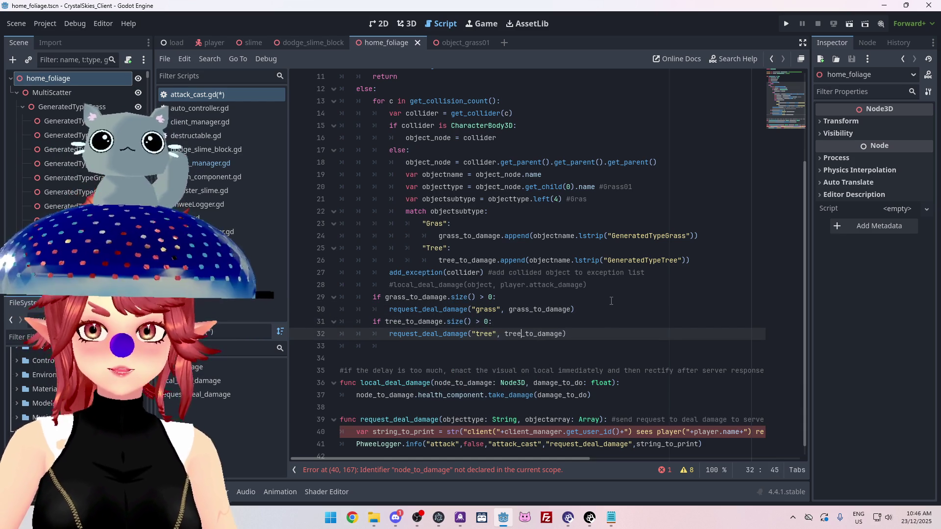
pyautogui.click(611, 300)
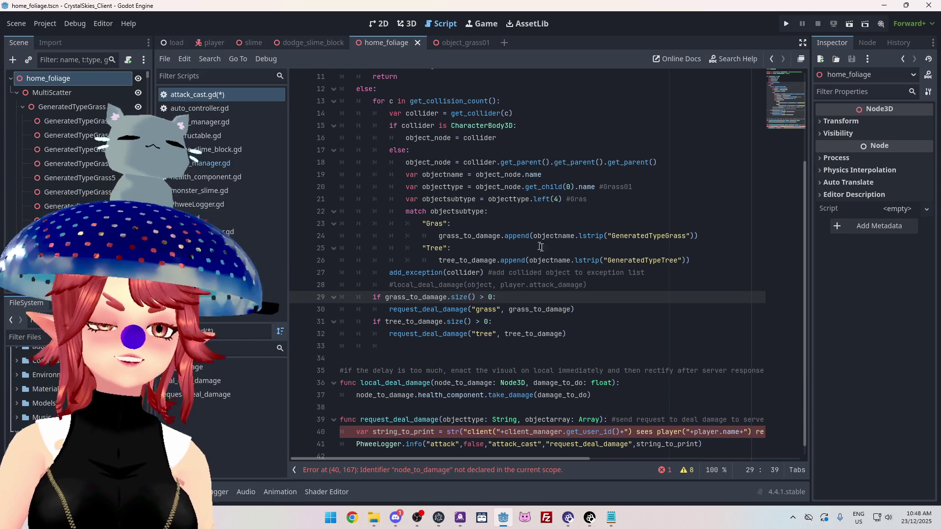
# Place the caret at the end of the tree damage request and review the surrounding damage code
pyautogui.scroll(-1, 539, 247)
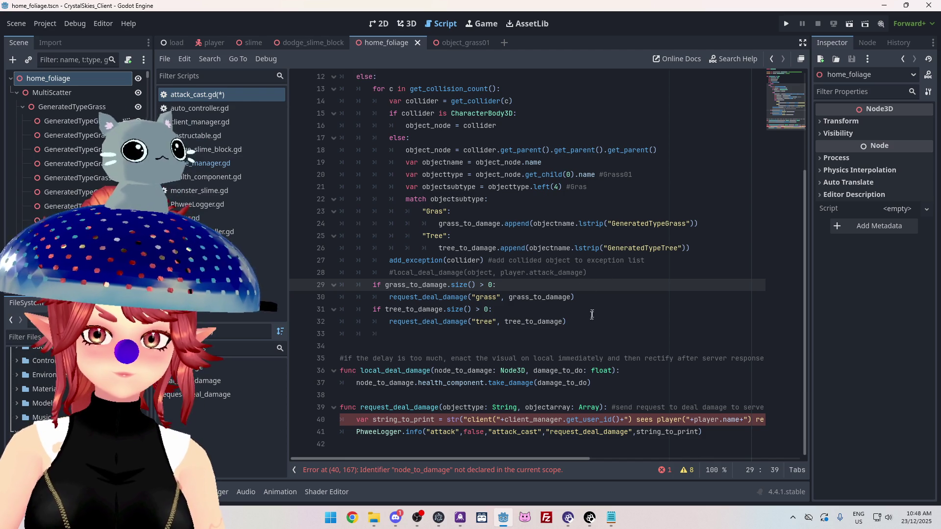
pyautogui.click(576, 324)
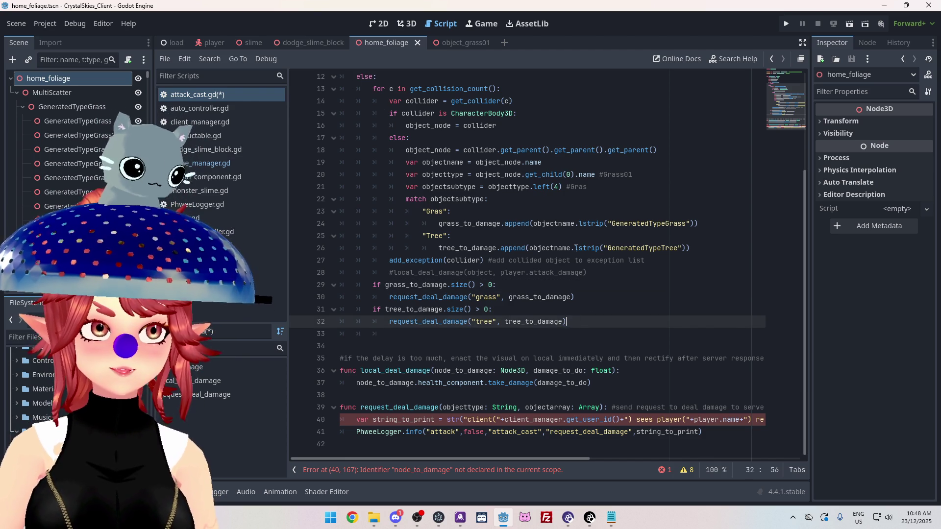
pyautogui.moveTo(575, 249)
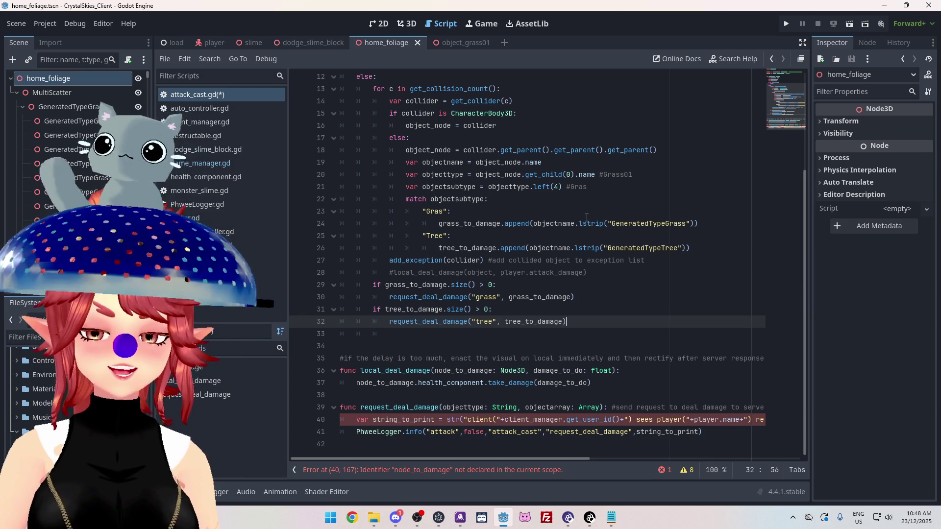
pyautogui.moveTo(568, 225)
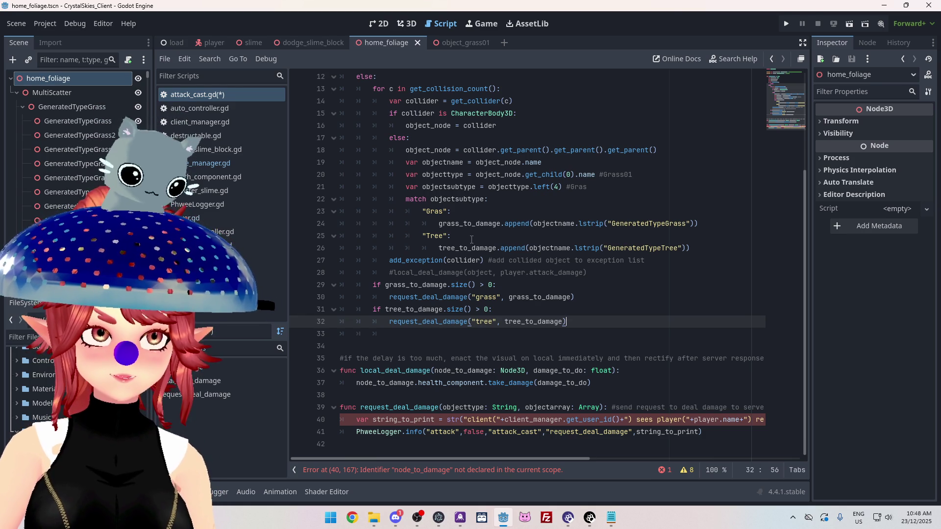
pyautogui.moveTo(512, 296)
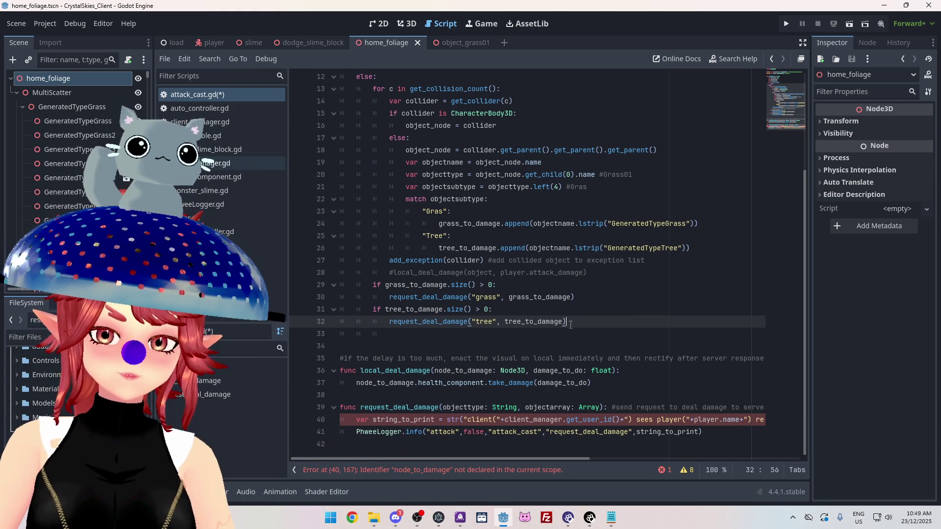
# Delete the stray blank line after the tree damage request on line 33
pyautogui.click(421, 335)
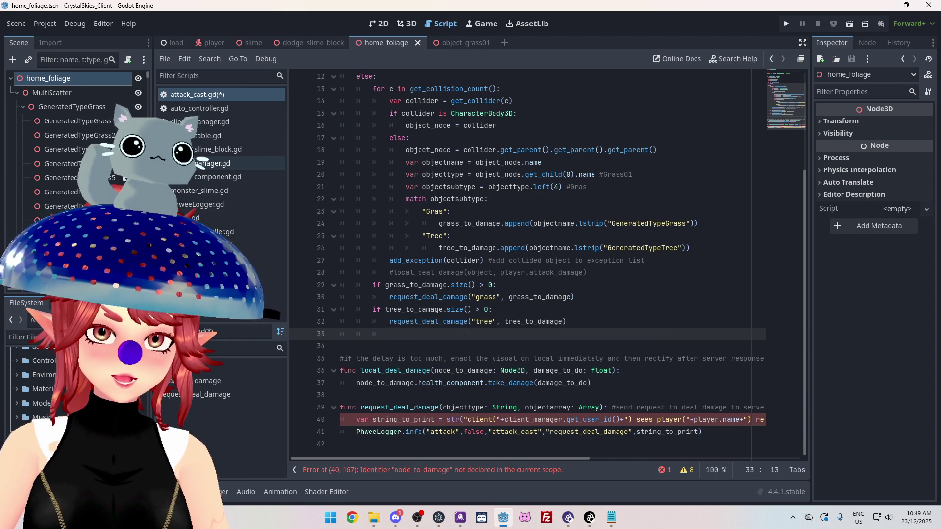
pyautogui.press('BackSpace')
pyautogui.press('BackSpace')
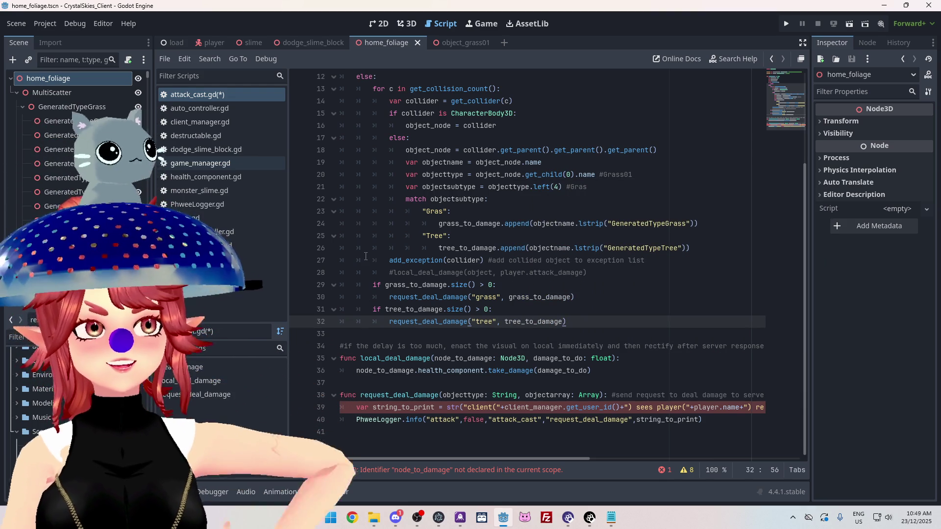
pyautogui.click(460, 384)
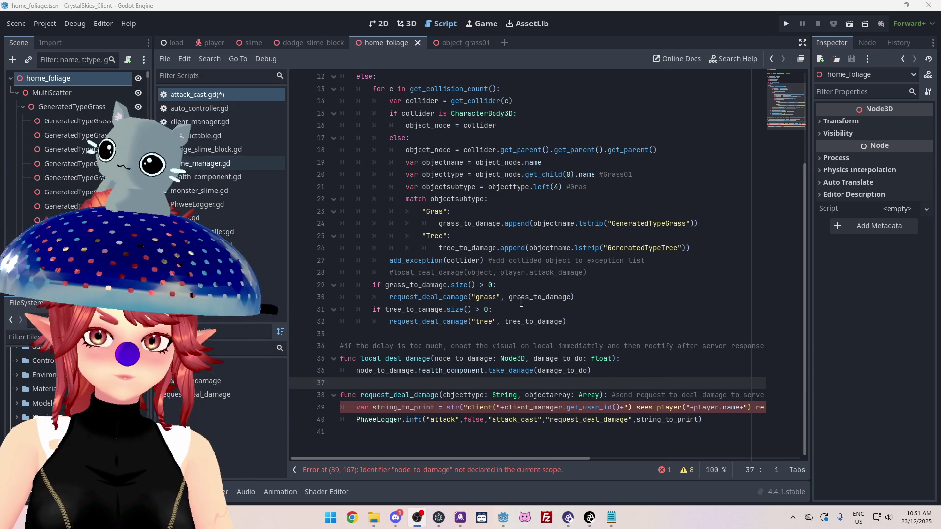
# Comment out the string_to_print and PhweeLogger.info lines in request_deal_damage
pyautogui.click(411, 395)
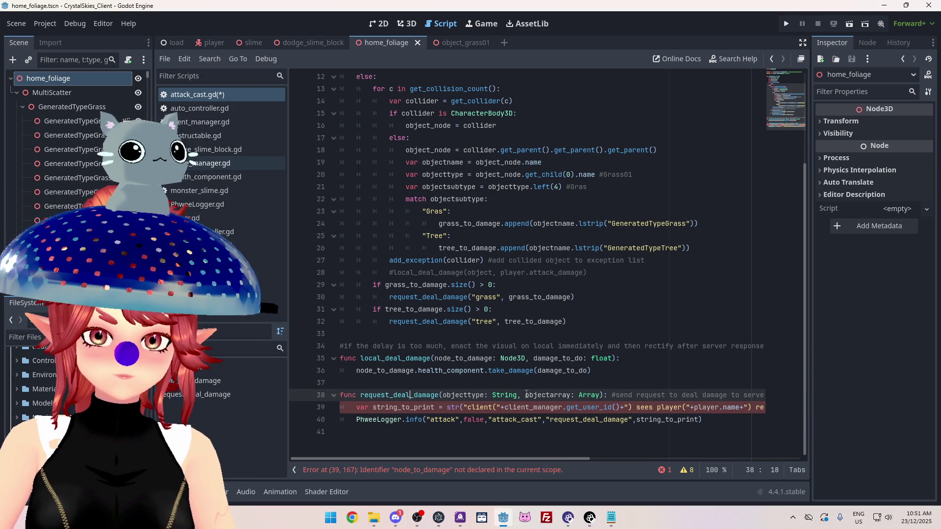
pyautogui.moveTo(436, 458)
pyautogui.mouseDown()
pyautogui.moveTo(646, 478)
pyautogui.moveTo(386, 450)
pyautogui.mouseUp()
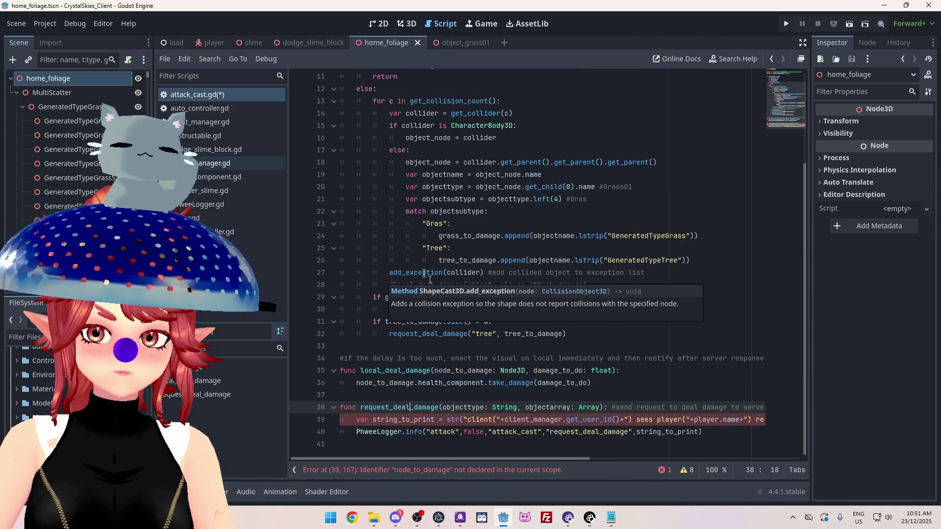
pyautogui.scroll(3, 431, 290)
pyautogui.scroll(-3, 415, 291)
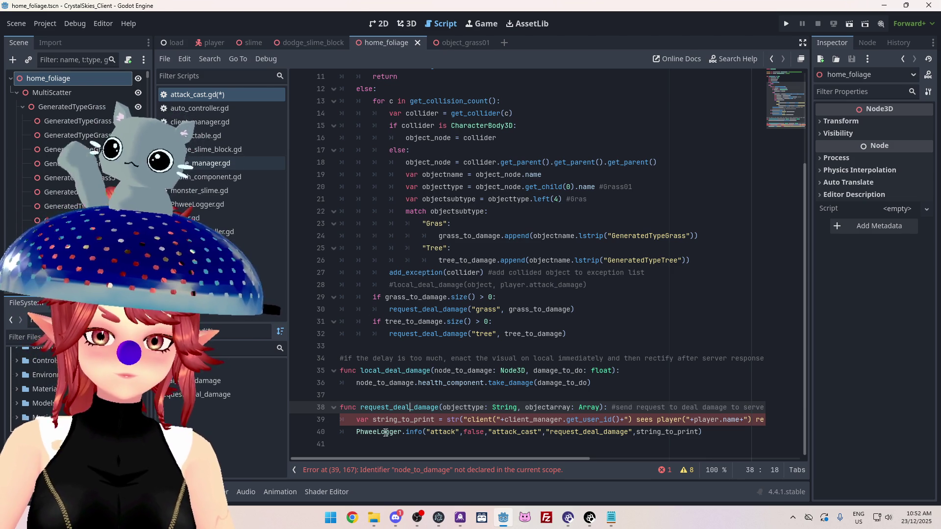
pyautogui.click(357, 420)
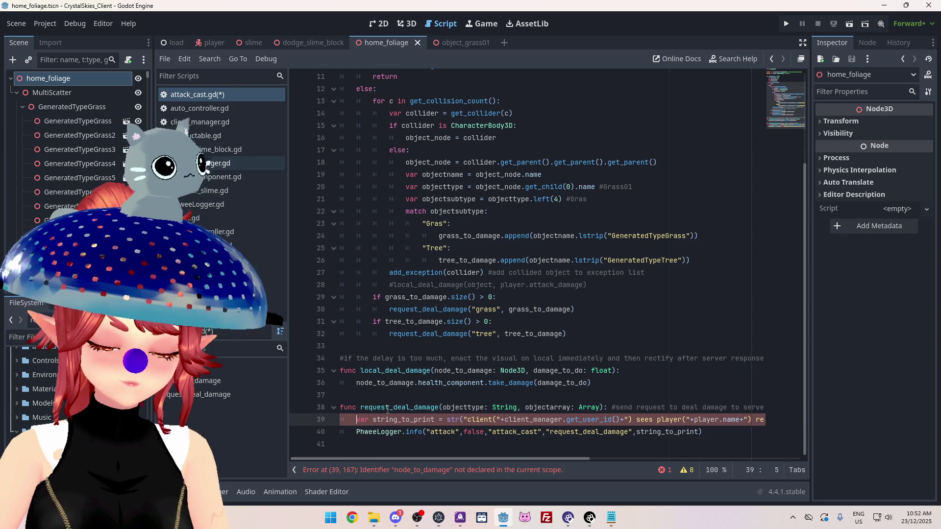
pyautogui.hotkey('ctrl', 'k')
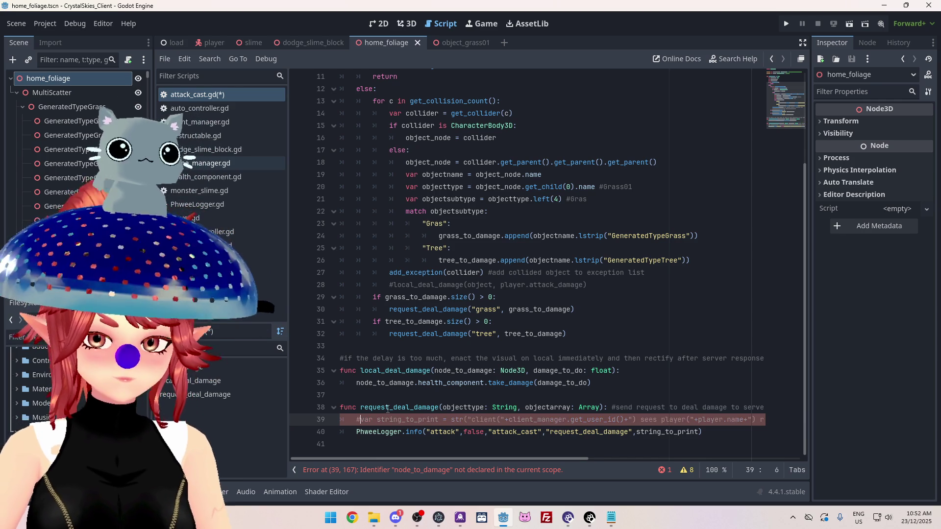
pyautogui.click(464, 371)
pyautogui.click(354, 432)
pyautogui.hotkey('ctrl', 'k')
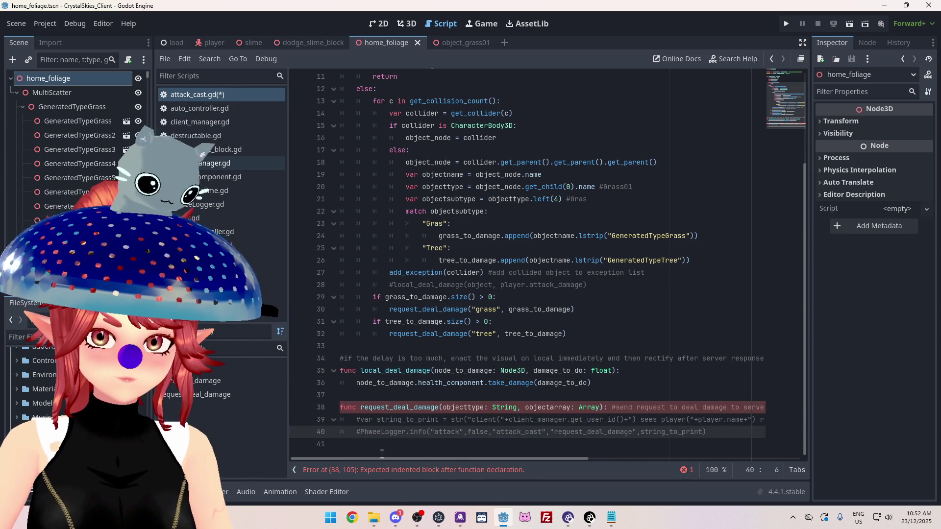
# Add an indented pass as the body of request_deal_damage and save attack_cast.gd
pyautogui.click(356, 420)
pyautogui.press('Return')
pyautogui.press('Up')
pyautogui.write('pa')
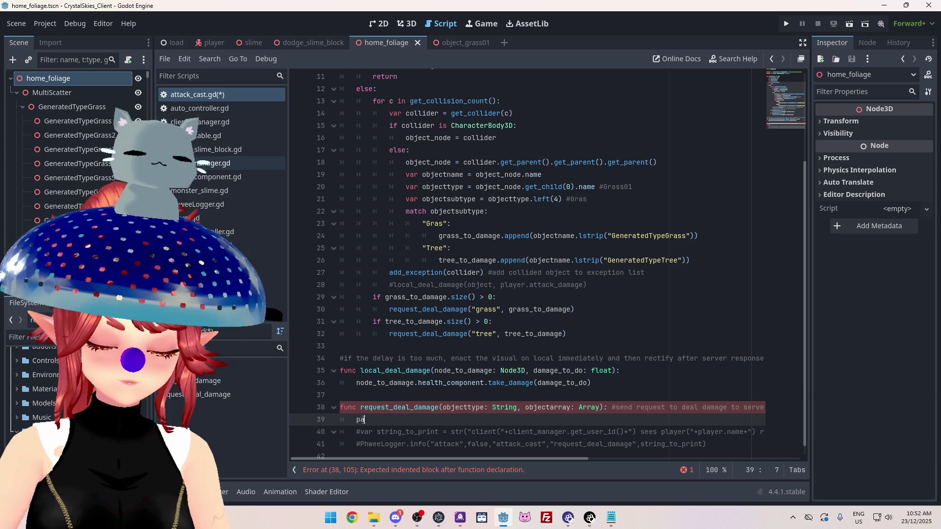
pyautogui.hotkey('ctrl', 's')
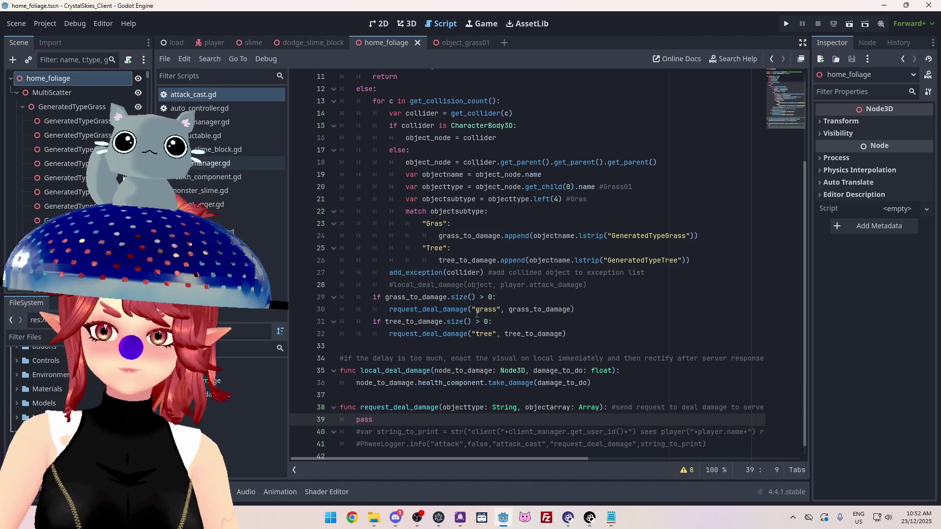
pyautogui.scroll(5, 480, 304)
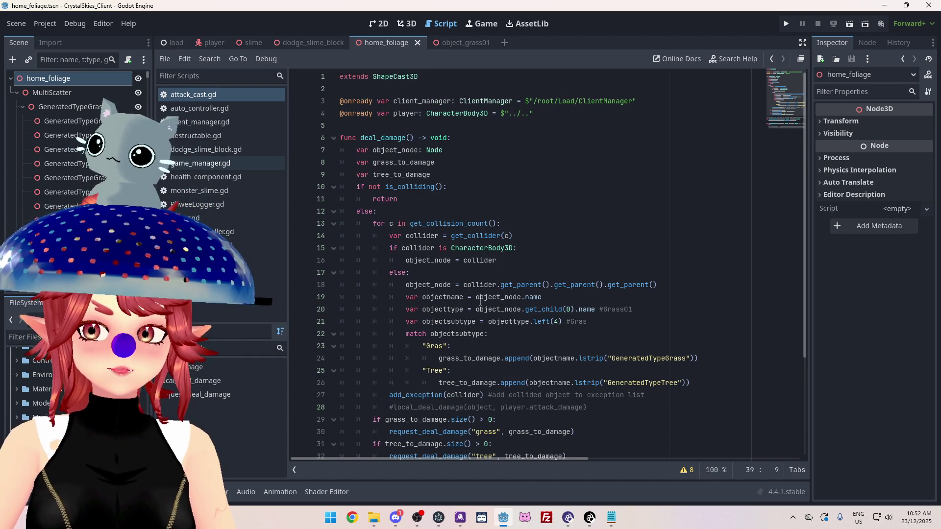
pyautogui.scroll(-5, 480, 304)
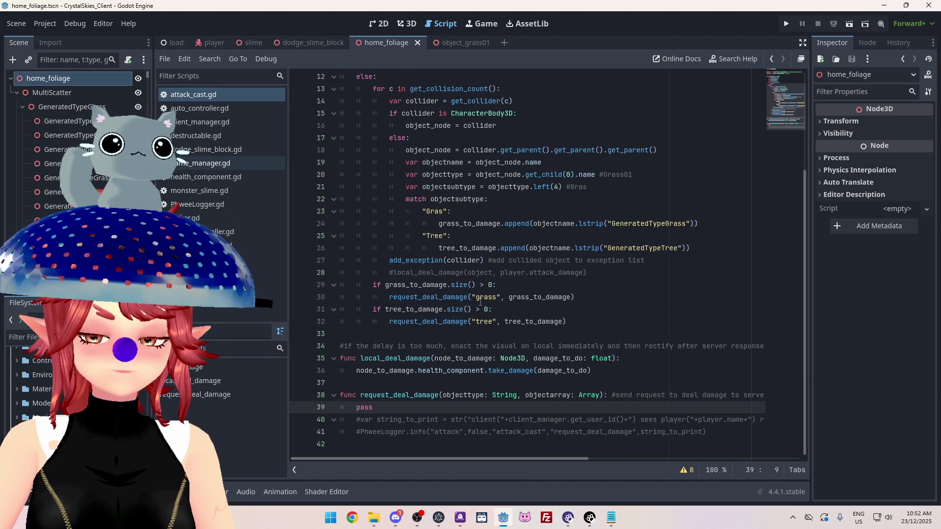
pyautogui.scroll(3, 480, 302)
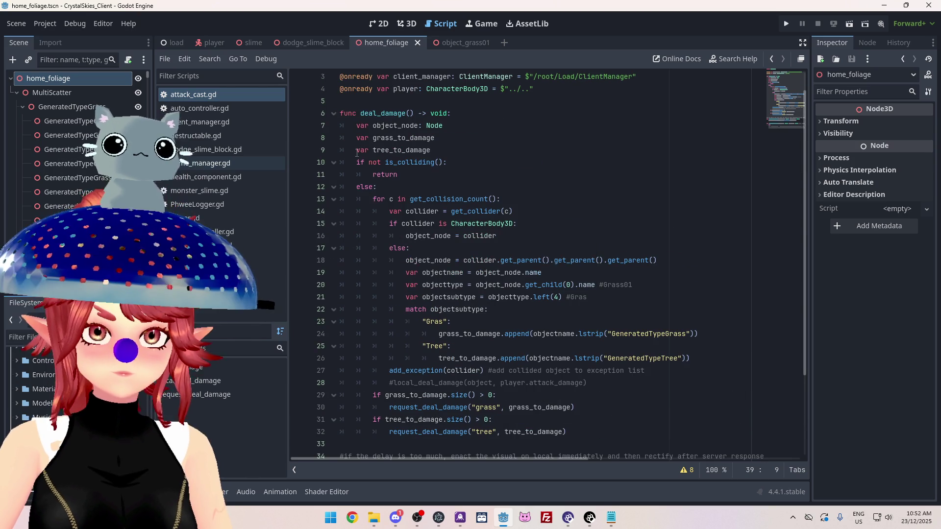
pyautogui.scroll(-3, 492, 206)
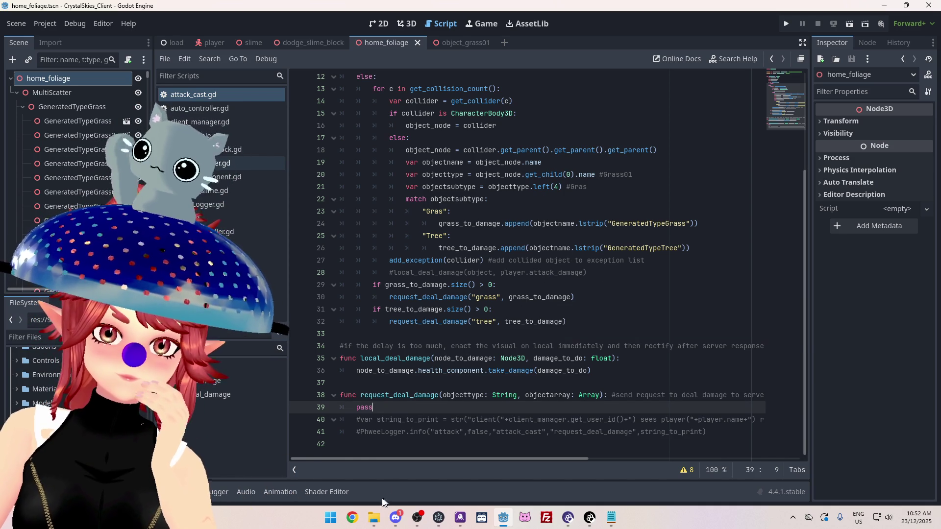
# Close the rpcstoretree.ts and rpcstoregrass.ts tabs in Notepad and switch back to Godot
pyautogui.click(615, 524)
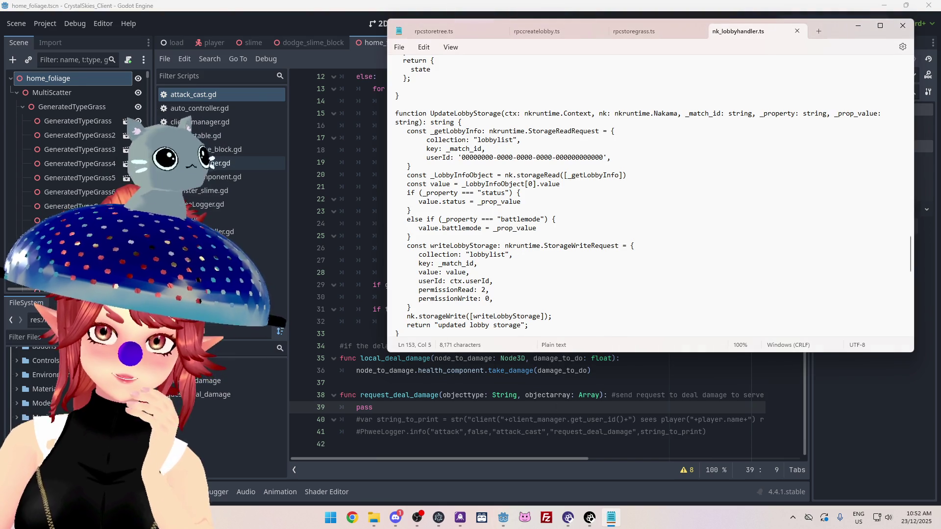
pyautogui.scroll(2, 650, 196)
pyautogui.scroll(5, 637, 196)
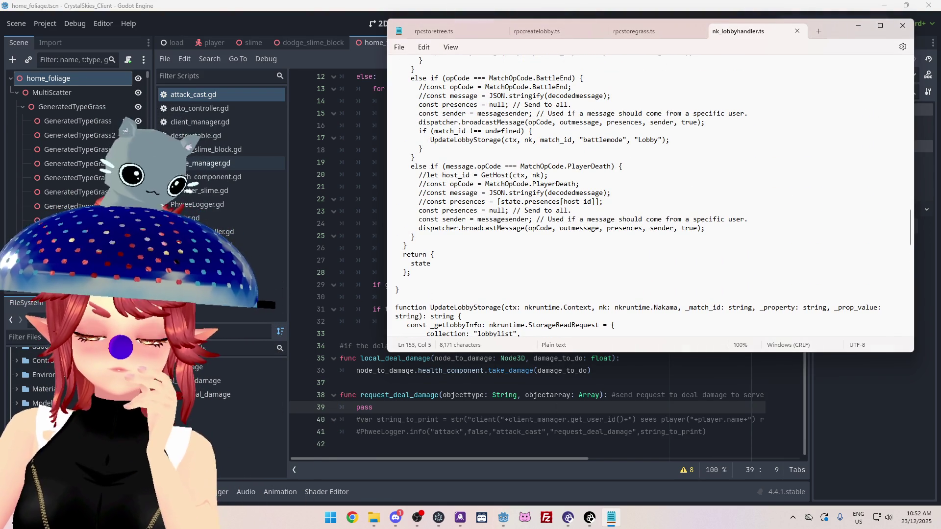
pyautogui.scroll(-5, 650, 195)
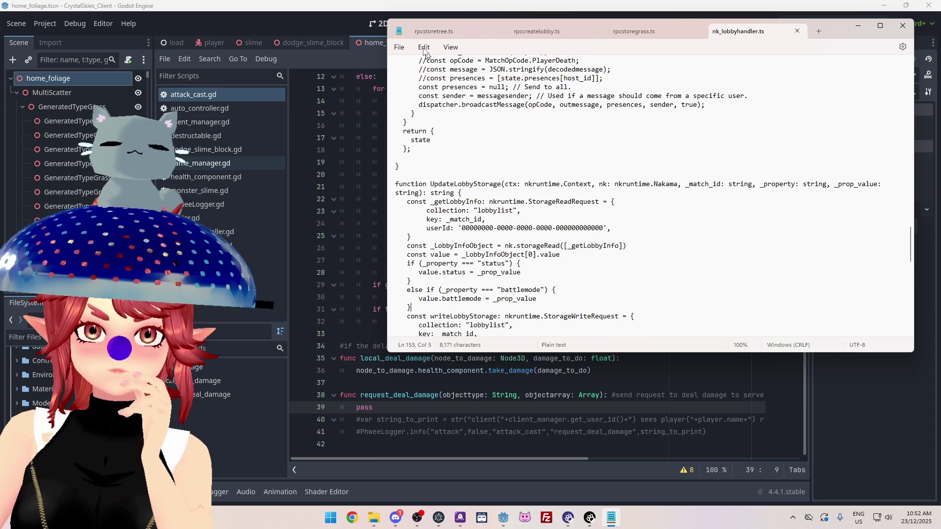
pyautogui.click(436, 29)
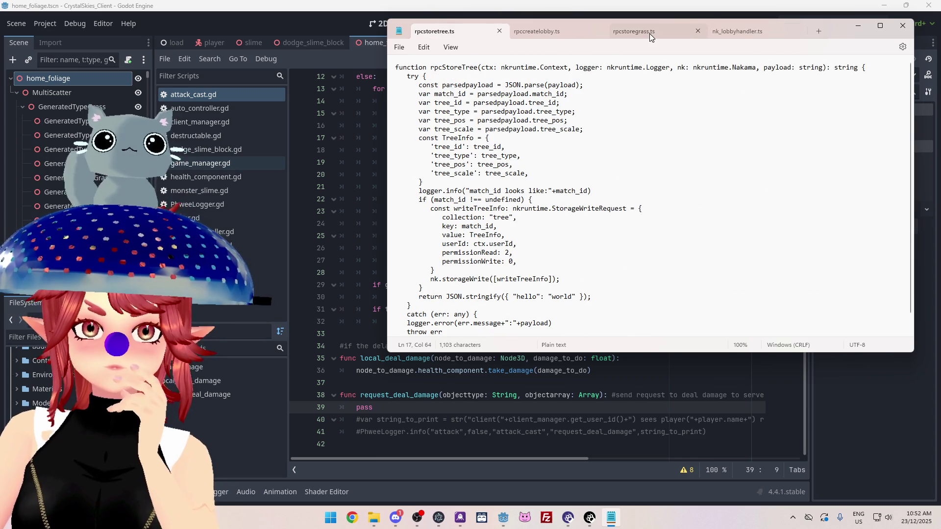
pyautogui.click(499, 30)
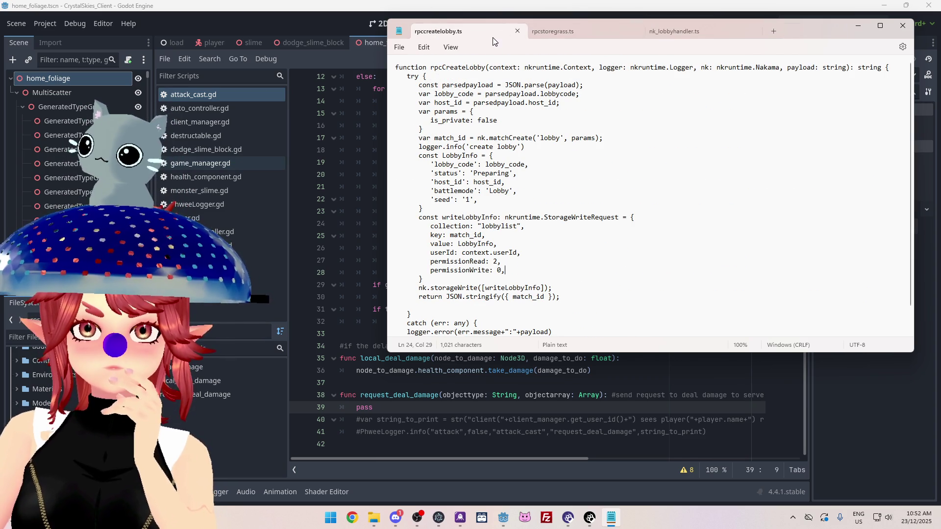
pyautogui.click(566, 34)
pyautogui.click(633, 31)
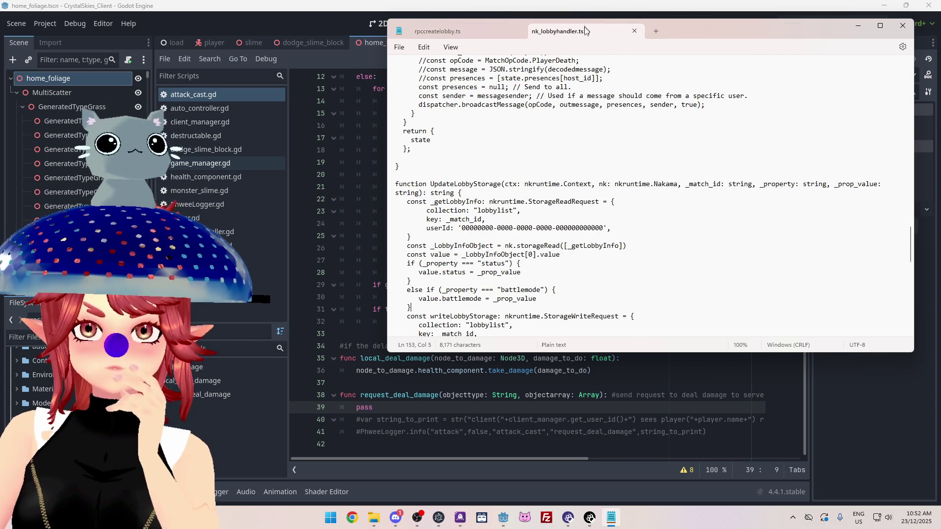
pyautogui.scroll(-2, 637, 196)
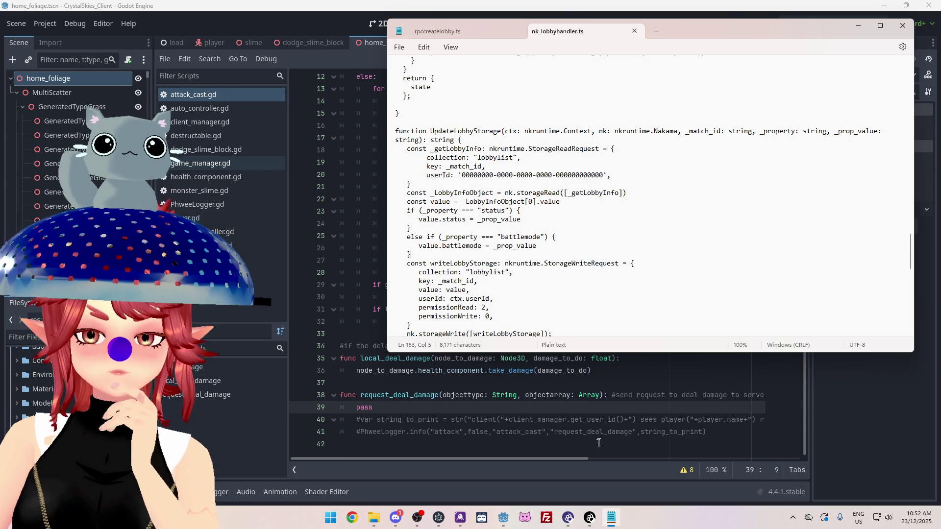
pyautogui.hotkey('alt', 'Tab')
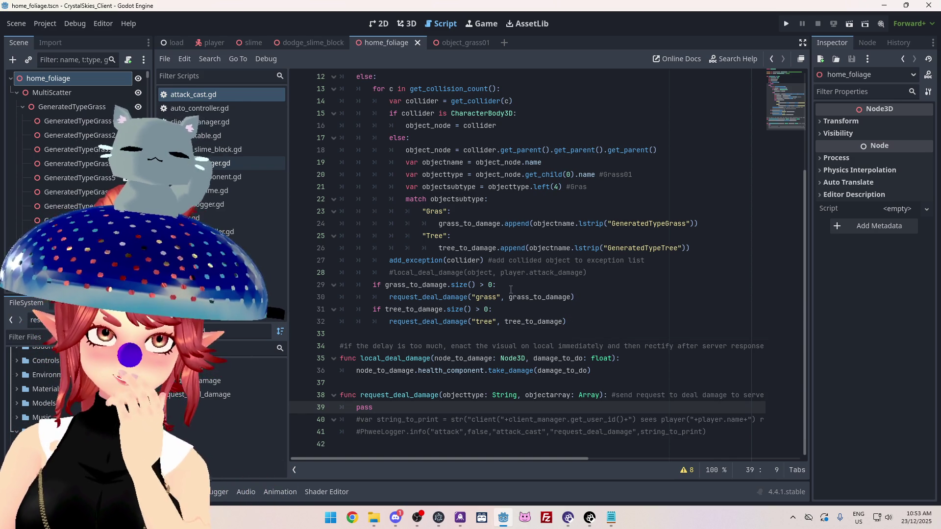
# In game_manager.gd, trace where tree_id_array and the tree_data dictionary are used in send_tree_to_server
pyautogui.click(222, 164)
pyautogui.scroll(-3, 582, 293)
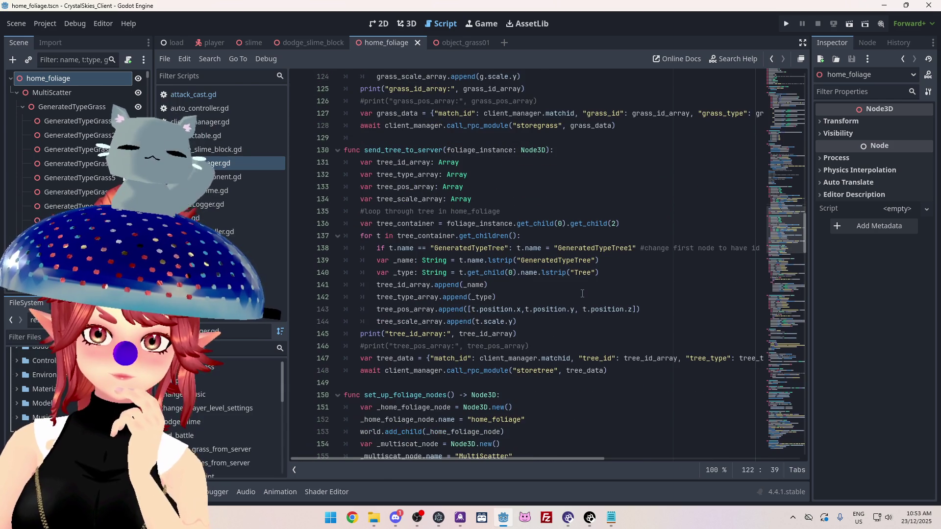
pyautogui.scroll(-1, 582, 293)
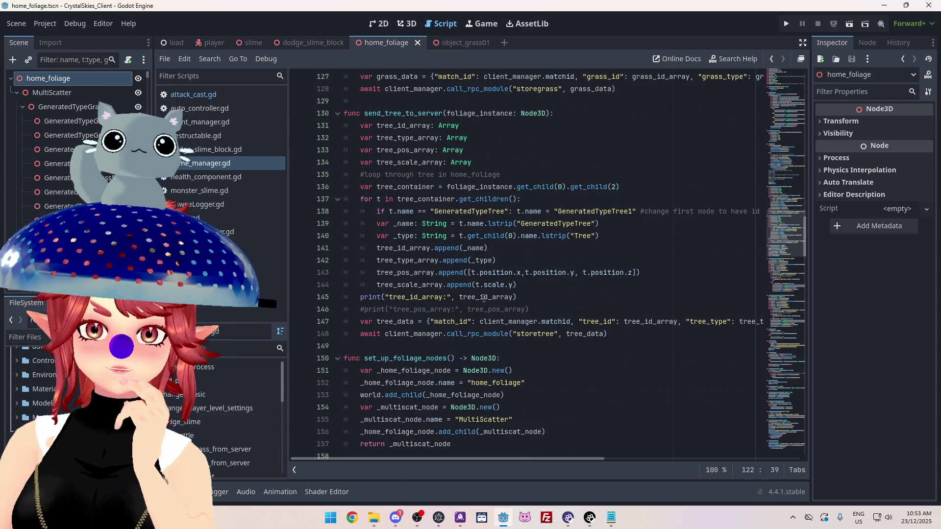
pyautogui.click(459, 300)
pyautogui.moveTo(459, 300); pyautogui.dragTo(471, 300)
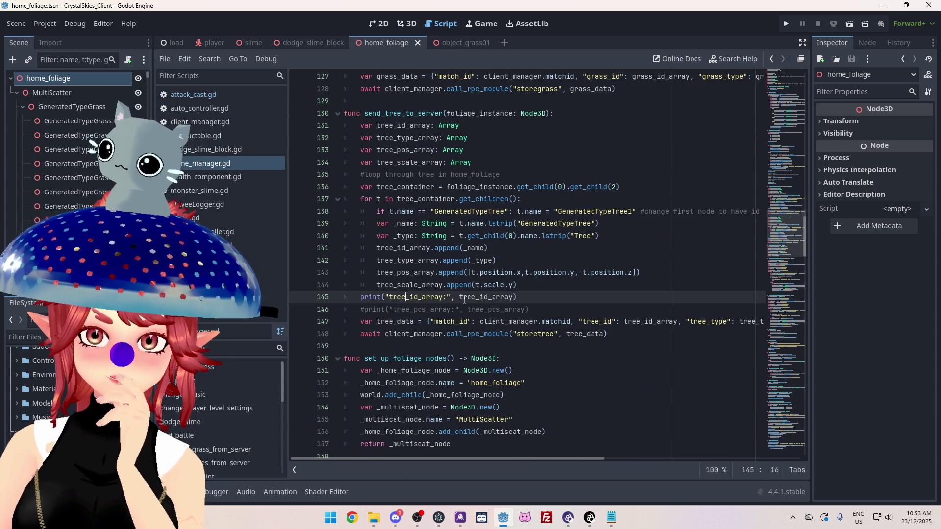
pyautogui.doubleClick(492, 300)
pyautogui.click(419, 249)
pyautogui.moveTo(418, 249); pyautogui.dragTo(490, 249)
pyautogui.click(496, 298)
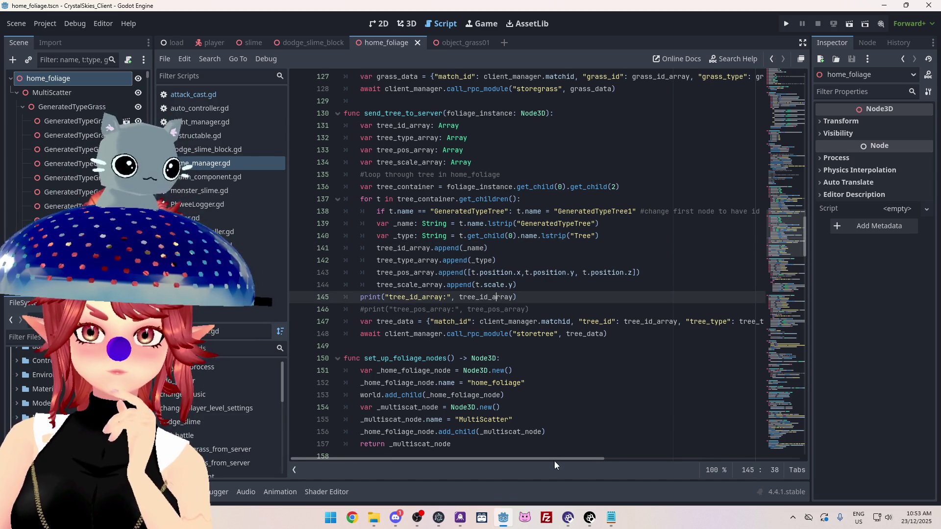
pyautogui.moveTo(557, 460)
pyautogui.mouseDown()
pyautogui.moveTo(619, 462)
pyautogui.moveTo(543, 457)
pyautogui.mouseUp()
pyautogui.moveTo(679, 323); pyautogui.dragTo(579, 322)
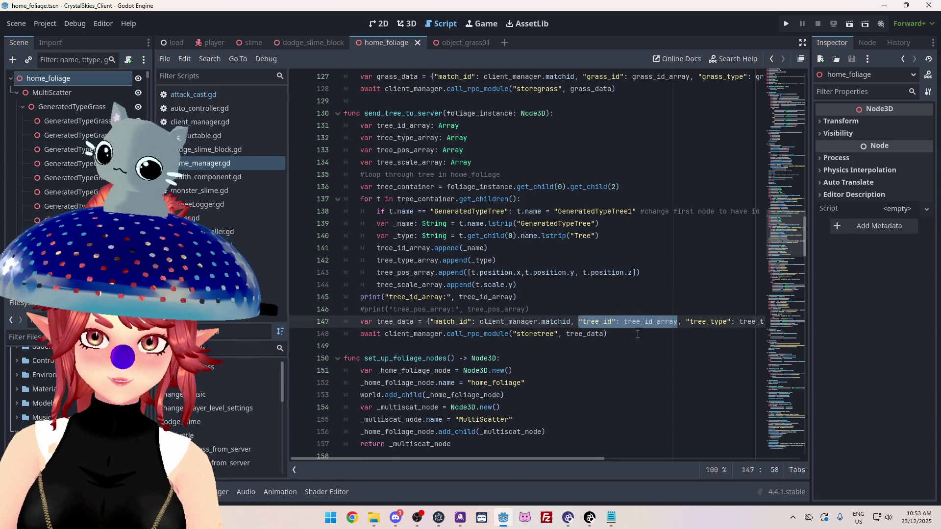
# Select the full 'var grass_data = {...}' dictionary line in game_manager.gd for copying
pyautogui.click(210, 99)
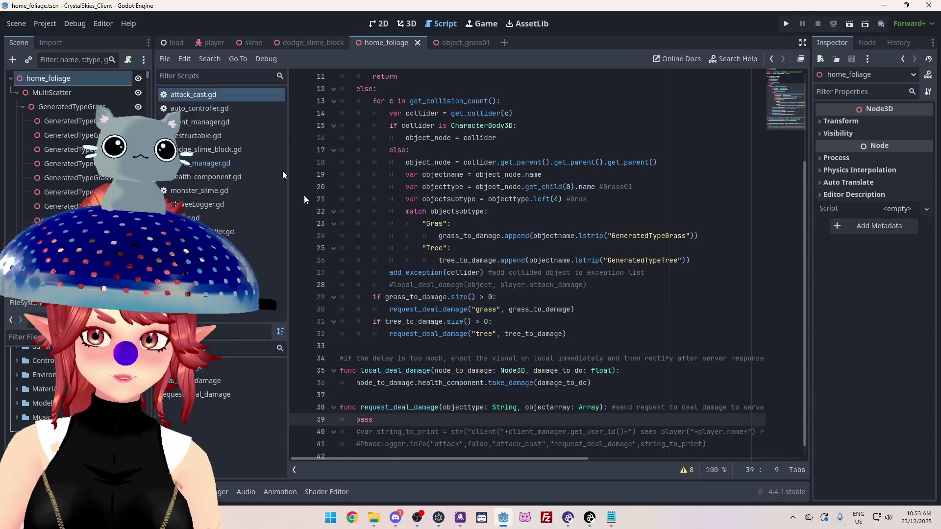
pyautogui.scroll(-1, 379, 409)
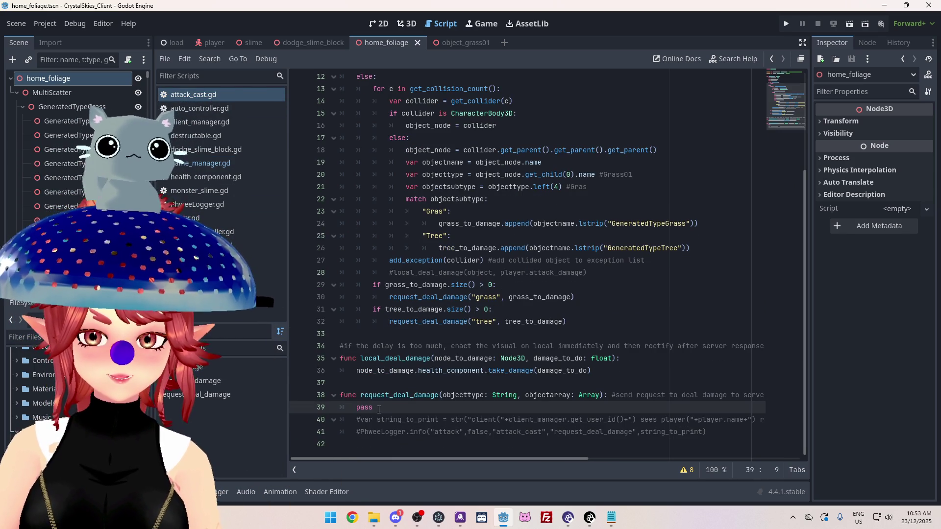
pyautogui.click(219, 165)
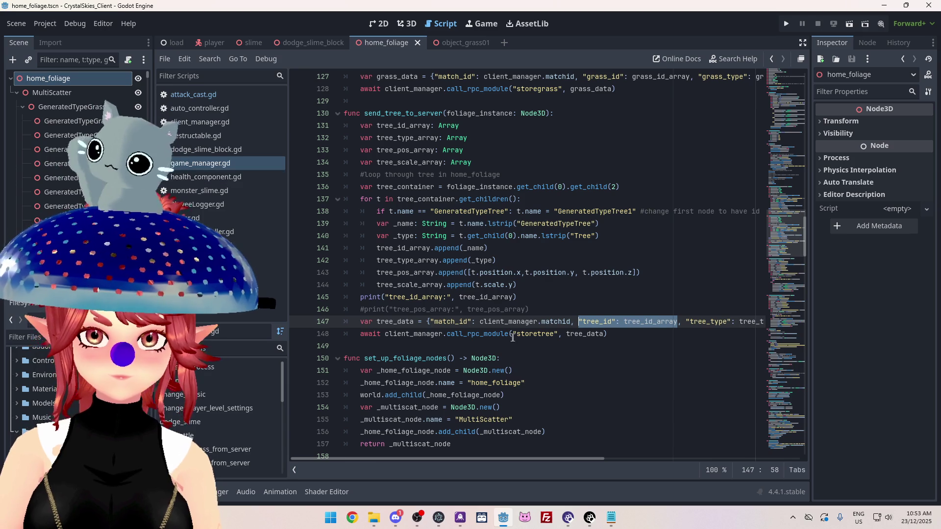
pyautogui.moveTo(360, 321); pyautogui.dragTo(434, 324)
pyautogui.scroll(3, 362, 189)
pyautogui.moveTo(361, 189)
pyautogui.mouseDown()
pyautogui.moveTo(765, 201)
pyautogui.moveTo(789, 188)
pyautogui.mouseUp()
pyautogui.hotkey('ctrl', 'c')
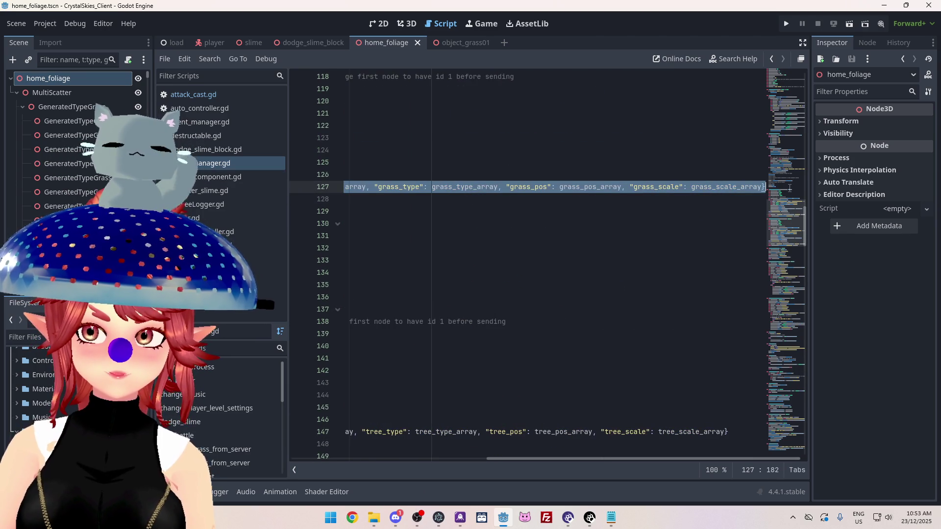
# Paste the grass_data dictionary over pass in request_deal_damage and rename the variable to data
pyautogui.click(206, 95)
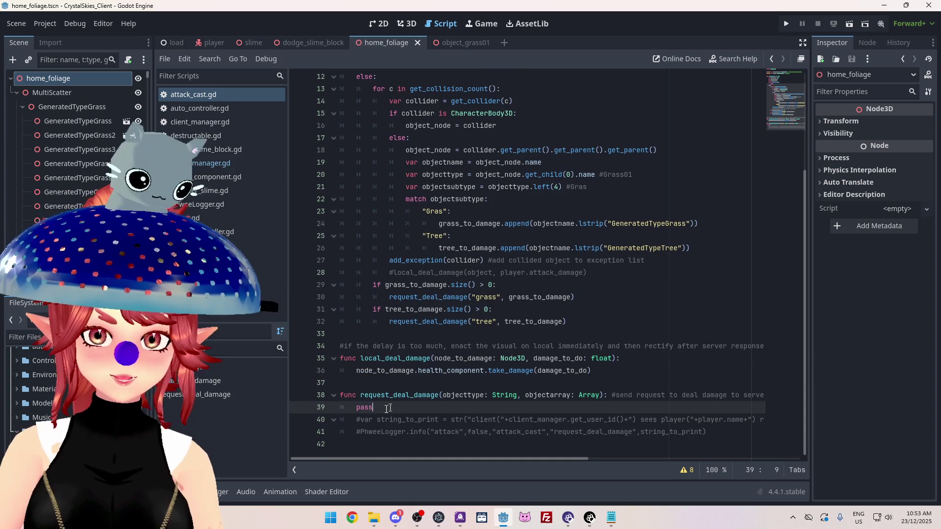
pyautogui.hotkey('ctrl', 'v')
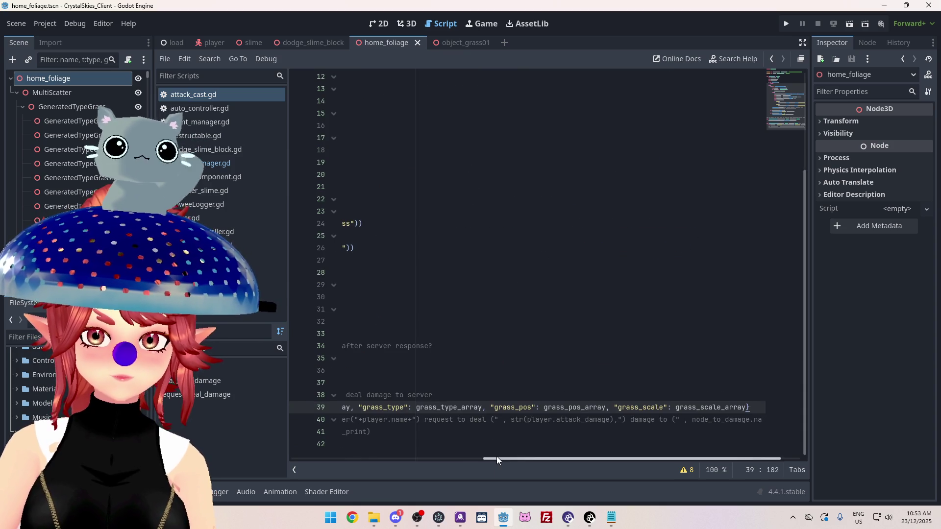
pyautogui.moveTo(496, 459); pyautogui.dragTo(306, 459)
pyautogui.click(374, 410)
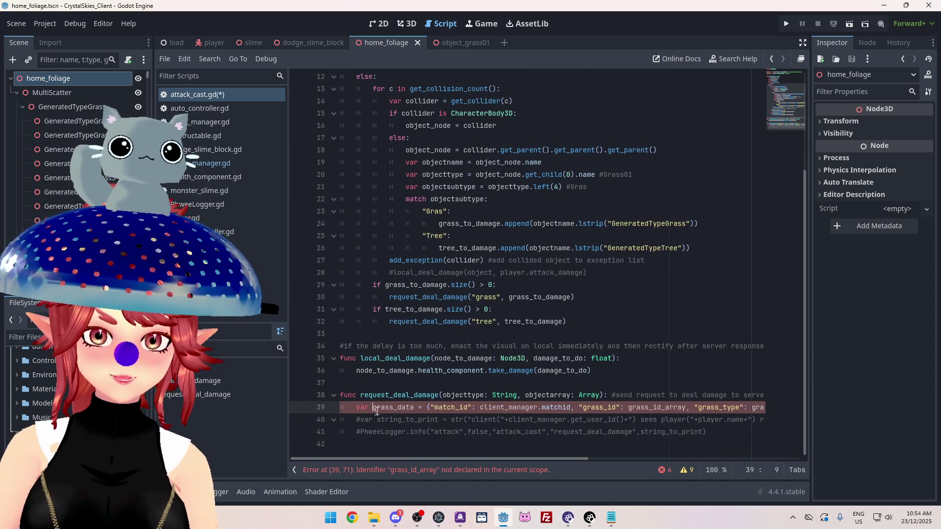
pyautogui.press('Delete')
pyautogui.press('Delete')
pyautogui.press('Delete')
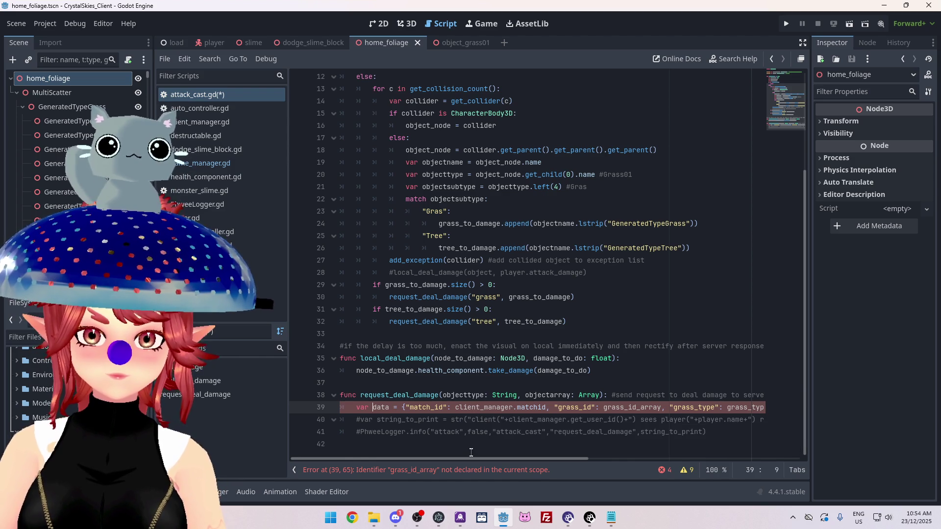
pyautogui.moveTo(472, 460)
pyautogui.mouseDown()
pyautogui.moveTo(536, 455)
pyautogui.moveTo(485, 454)
pyautogui.moveTo(507, 456)
pyautogui.mouseUp()
pyautogui.moveTo(464, 395); pyautogui.dragTo(487, 395)
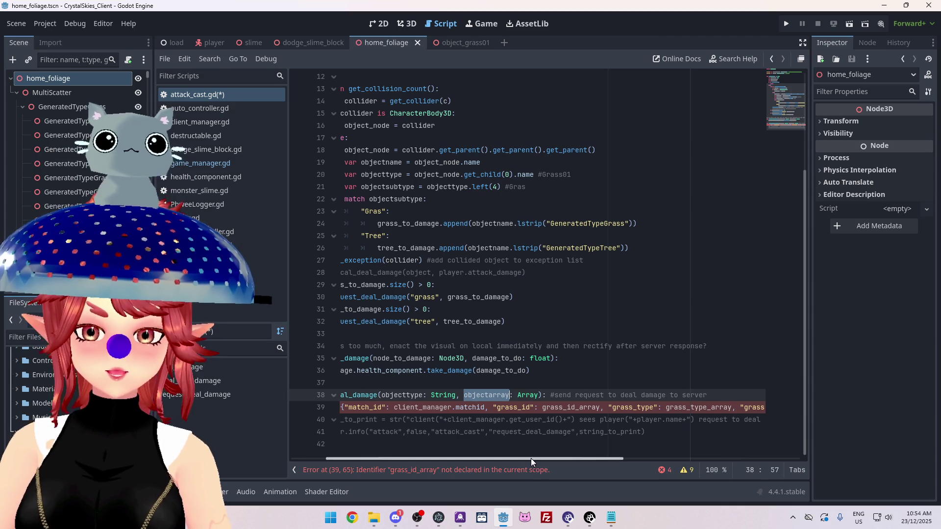
pyautogui.moveTo(535, 460); pyautogui.dragTo(472, 460)
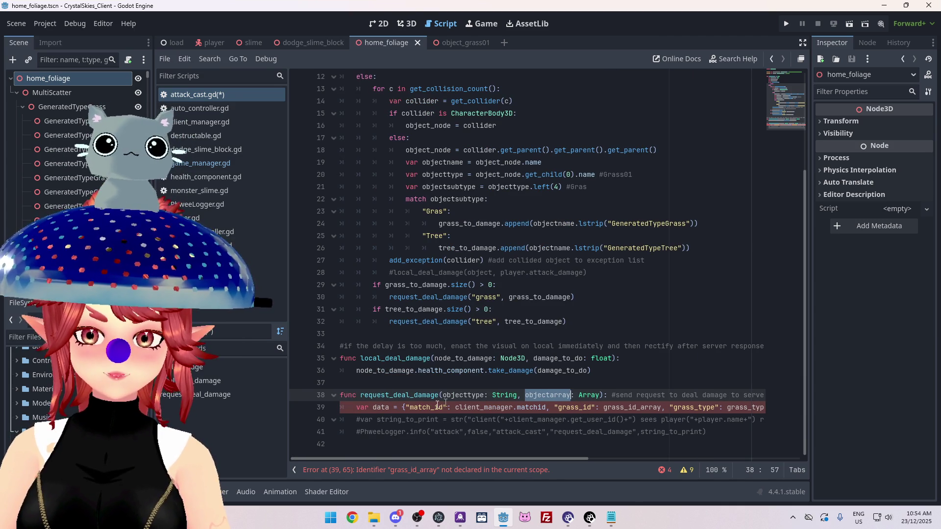
# Insert a 'match objecttype' line above the data dictionary in request_deal_damage
pyautogui.click(356, 411)
pyautogui.hotkey('ctrl', 'shift', 'Return')
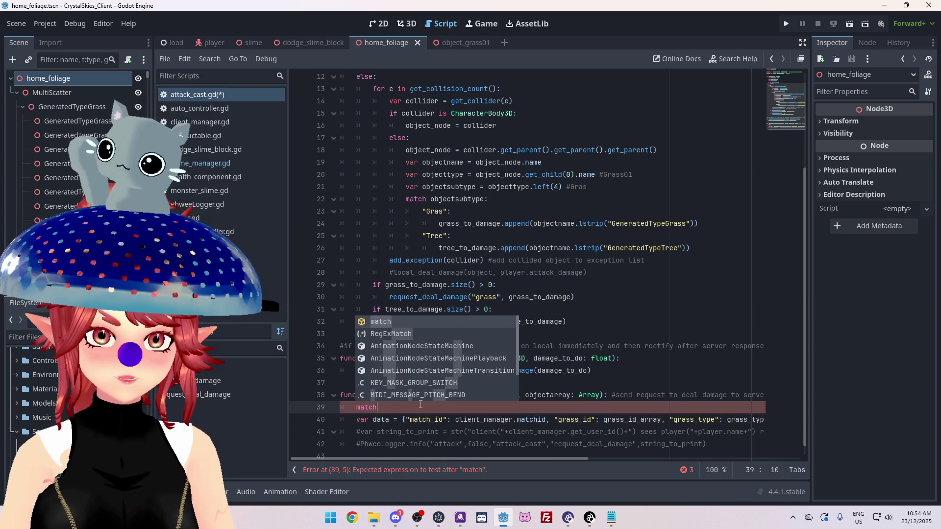
pyautogui.write(' object')
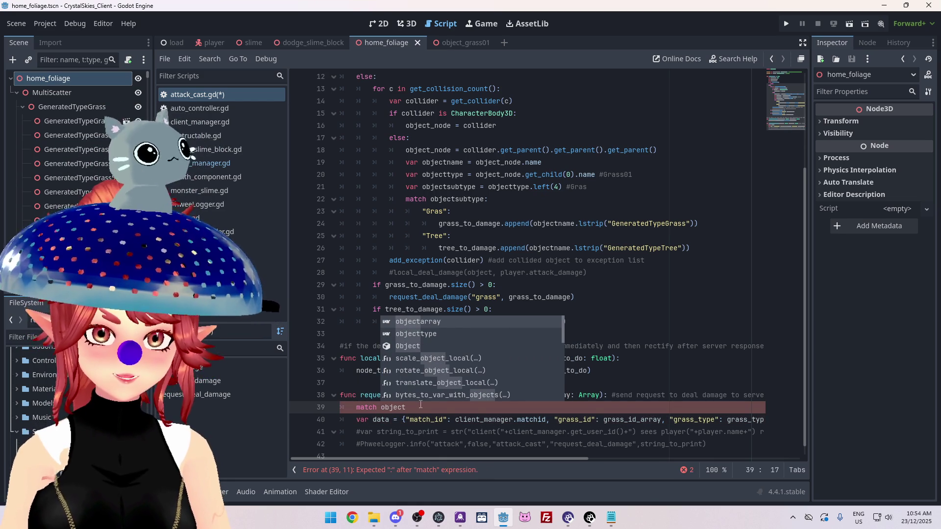
pyautogui.press('Down')
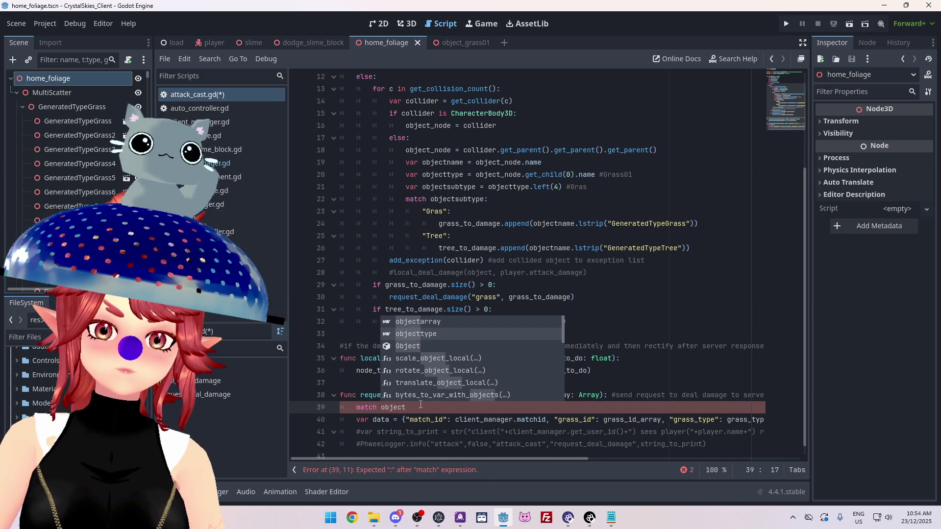
pyautogui.press('Return')
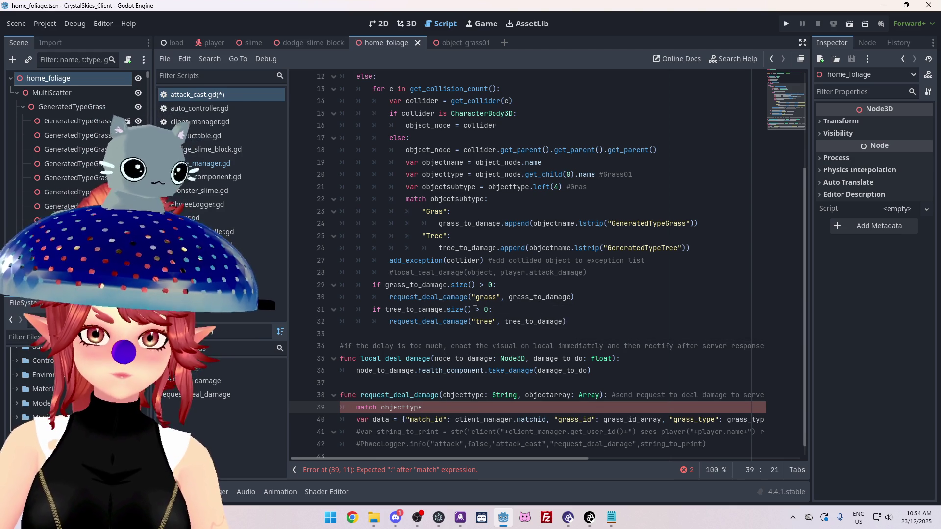
pyautogui.click(442, 297)
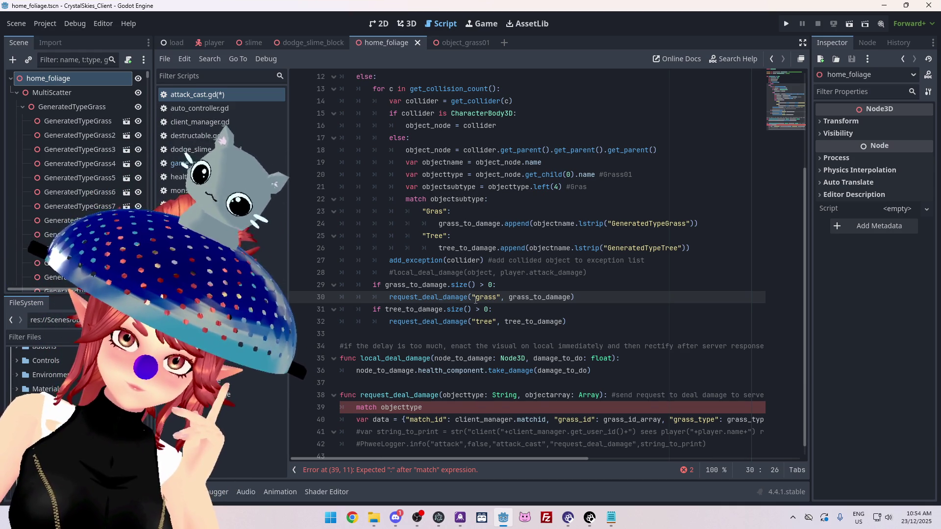
# Delete the match objecttype and dictionary lines from request_deal_damage, restoring pass
pyautogui.tripleClick(417, 411)
pyautogui.press('BackSpace')
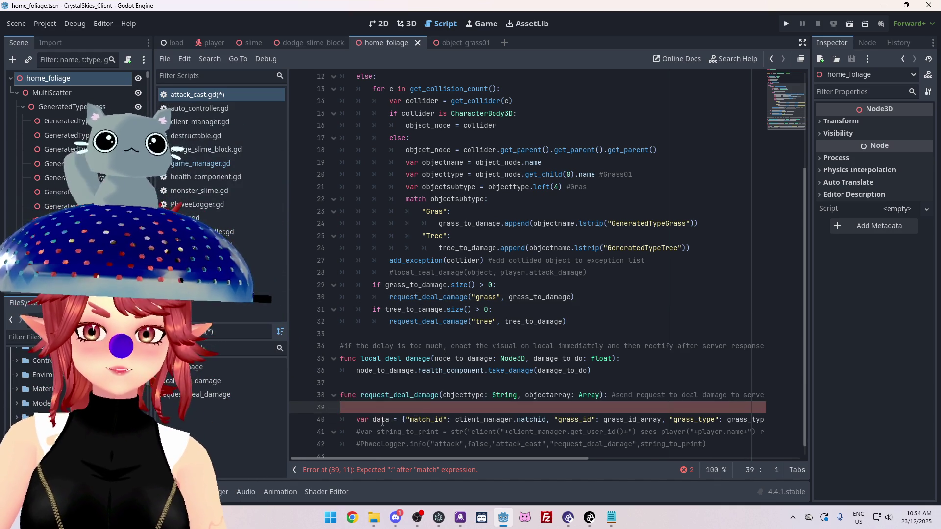
pyautogui.press('BackSpace')
pyautogui.moveTo(343, 407); pyautogui.dragTo(809, 406)
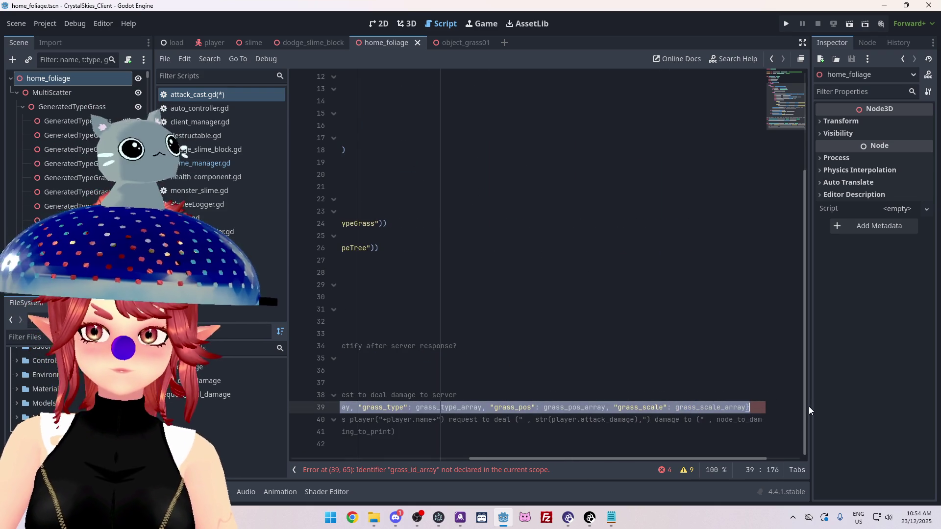
pyautogui.press('BackSpace')
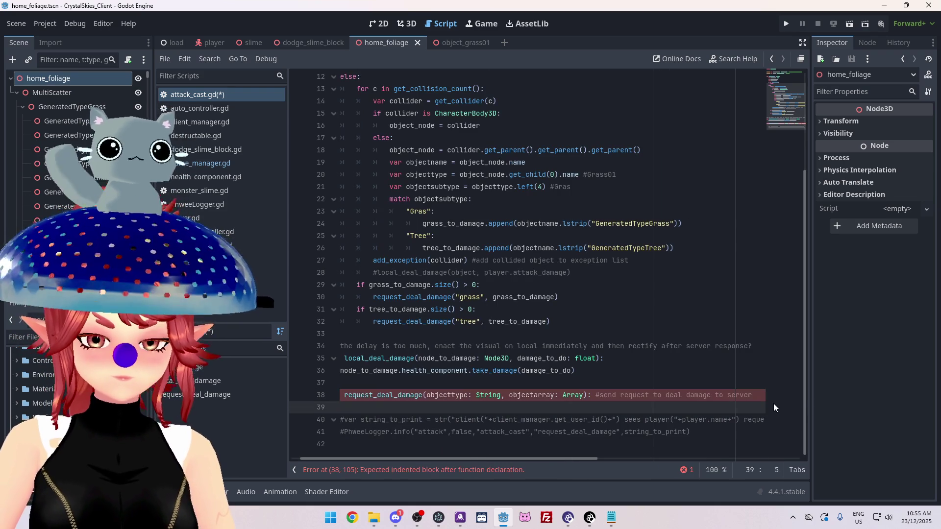
pyautogui.write('pas')
# Paste the data dictionary into the grass size check, keeping only match_id and grass_id entries
pyautogui.click(544, 285)
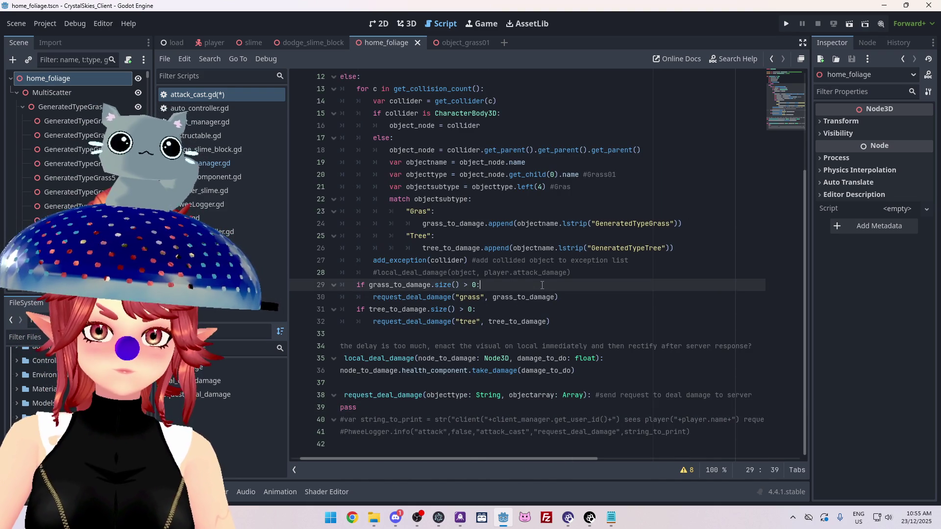
pyautogui.press('Return')
pyautogui.hotkey('ctrl', 'v')
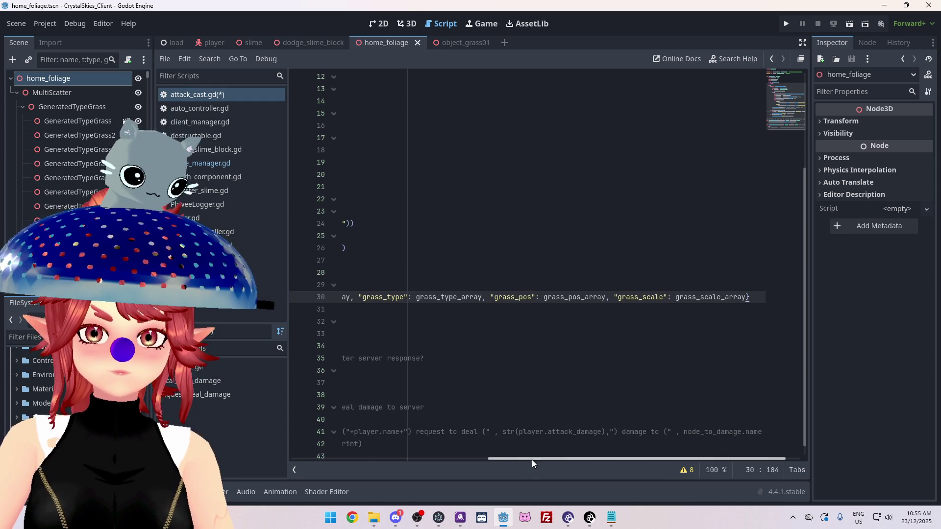
pyautogui.click(531, 460)
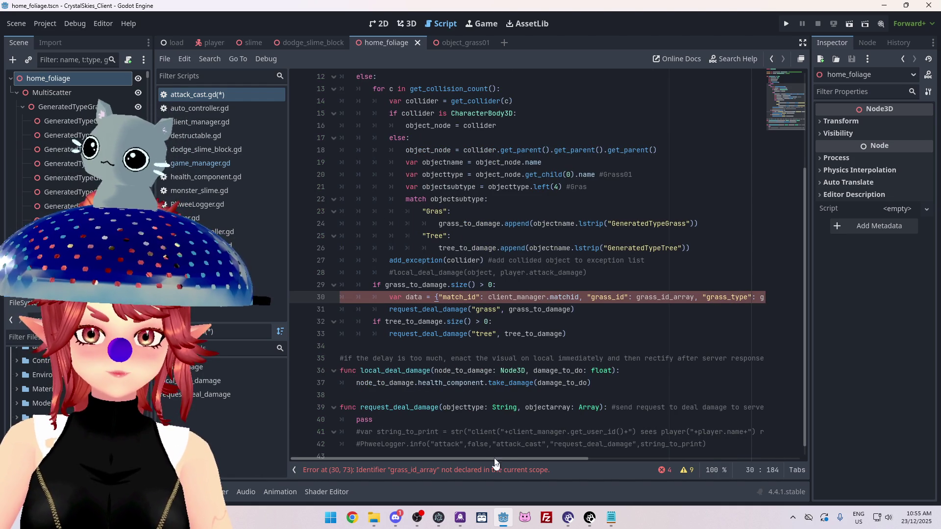
pyautogui.moveTo(493, 457); pyautogui.dragTo(683, 457)
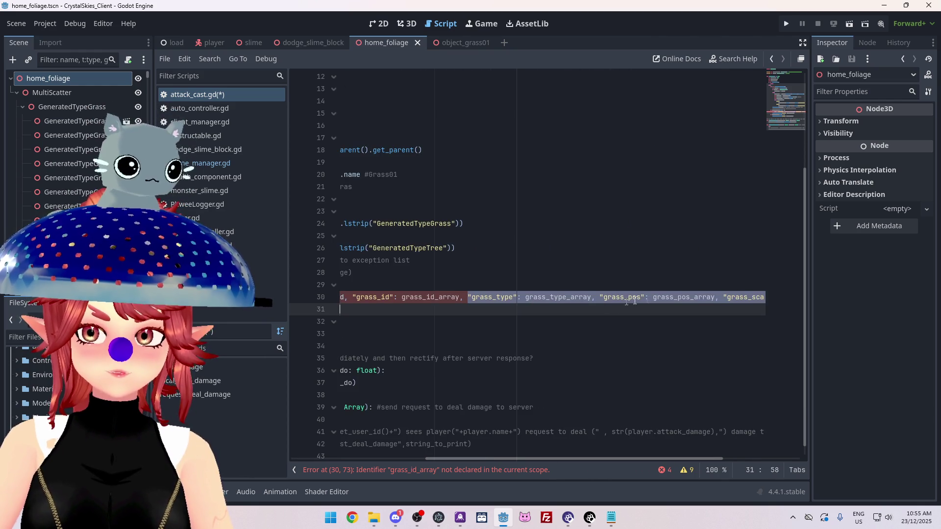
pyautogui.keyDown('shift'); pyautogui.click(748, 297); pyautogui.keyUp('shift')
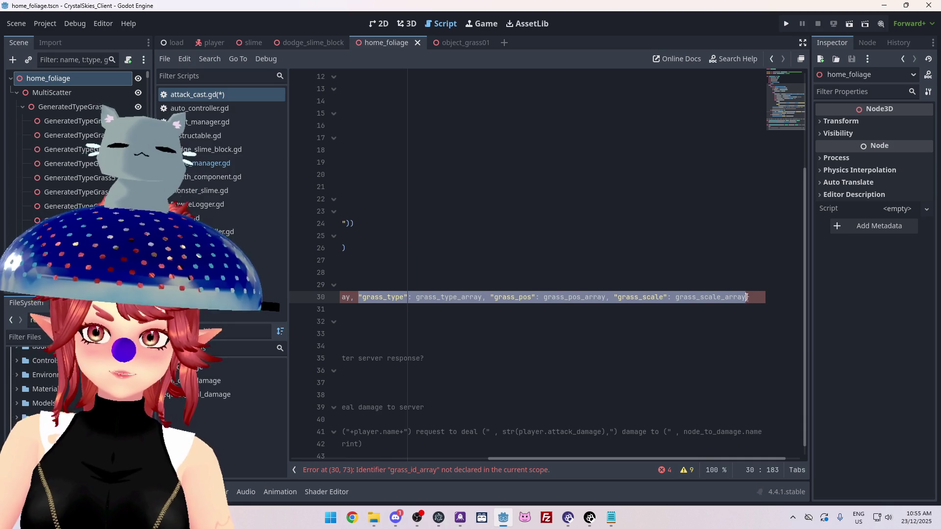
pyautogui.press('BackSpace')
pyautogui.press('BackSpace')
pyautogui.press('BackSpace')
pyautogui.moveTo(583, 462); pyautogui.dragTo(385, 459)
pyautogui.click(627, 307)
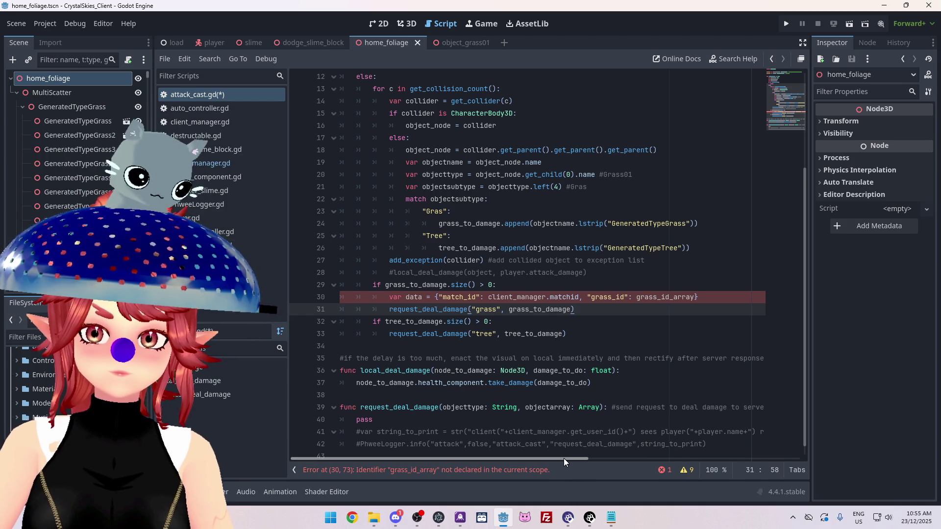
pyautogui.click(487, 468)
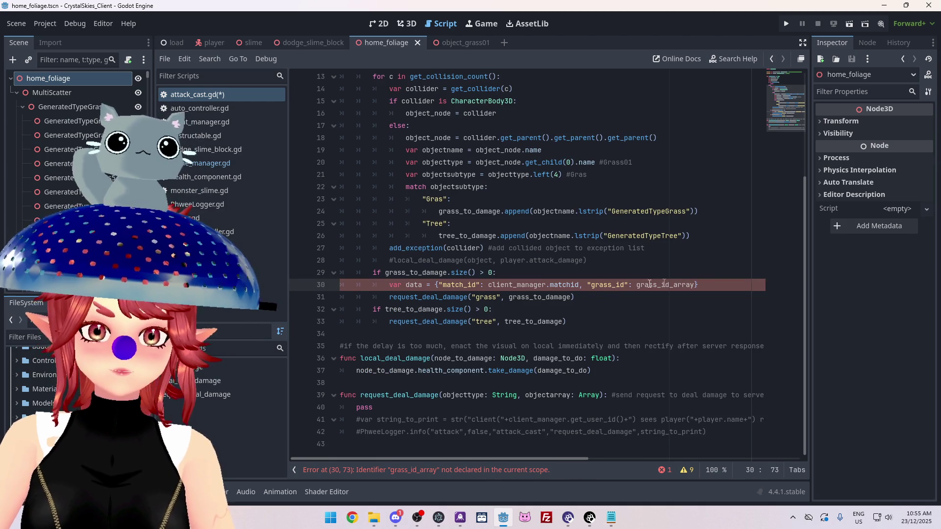
pyautogui.scroll(2, 434, 161)
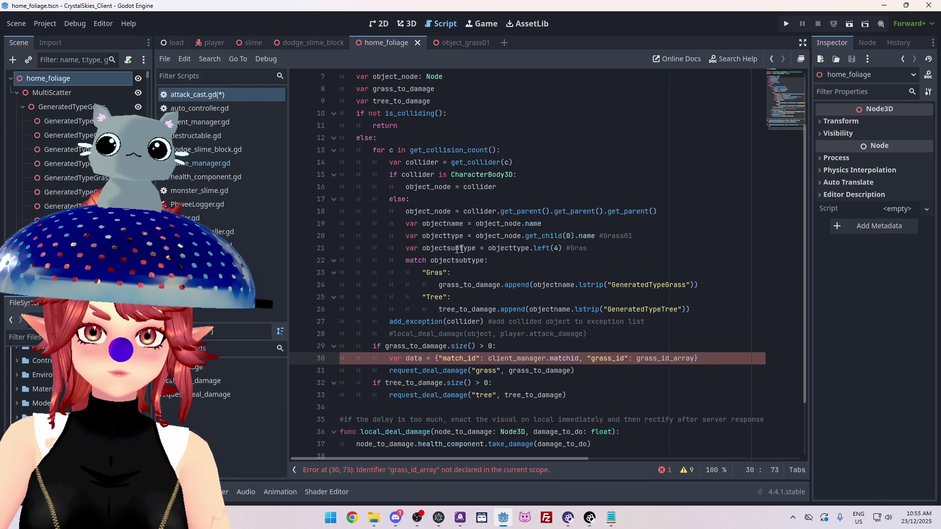
pyautogui.moveTo(522, 249)
pyautogui.click(498, 286)
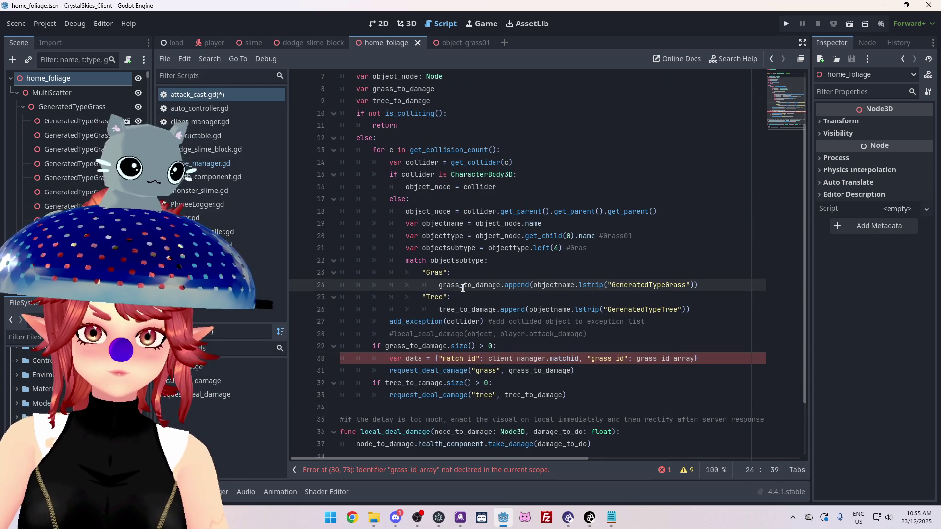
pyautogui.moveTo(495, 280); pyautogui.dragTo(499, 282)
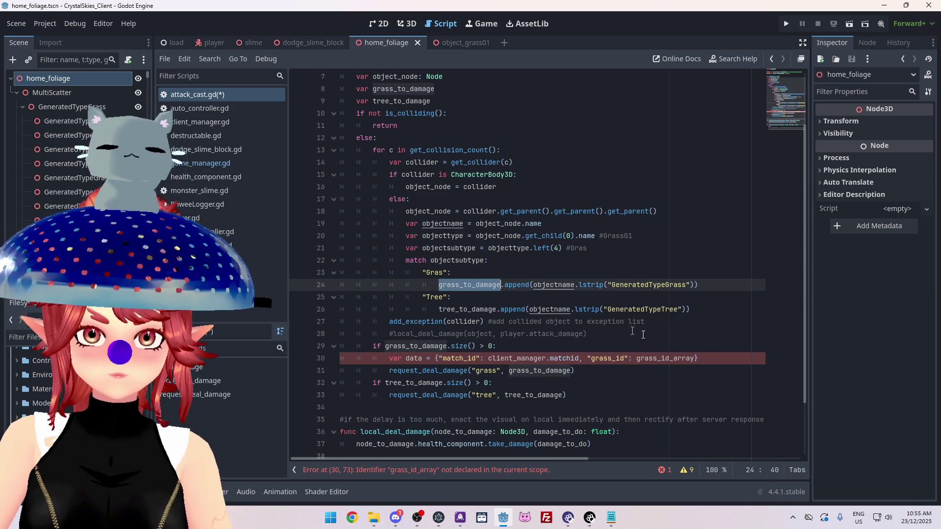
pyautogui.doubleClick(640, 361)
pyautogui.write('grass_to_damage')
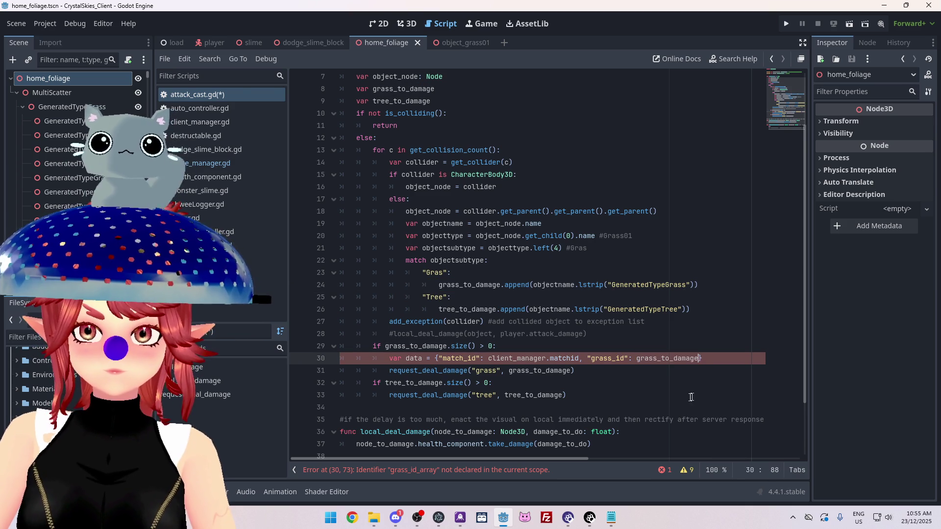
pyautogui.click(663, 392)
pyautogui.scroll(-1, 588, 372)
pyautogui.click(544, 347)
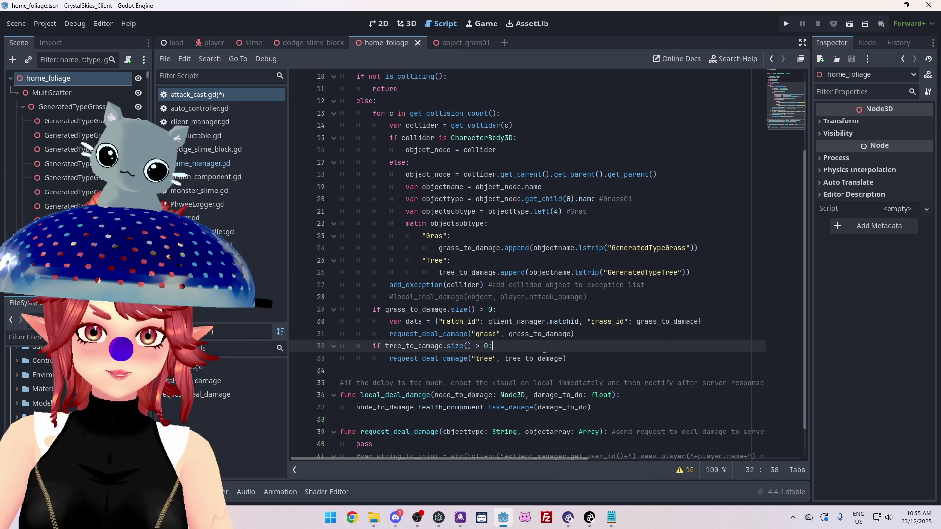
pyautogui.press('Return')
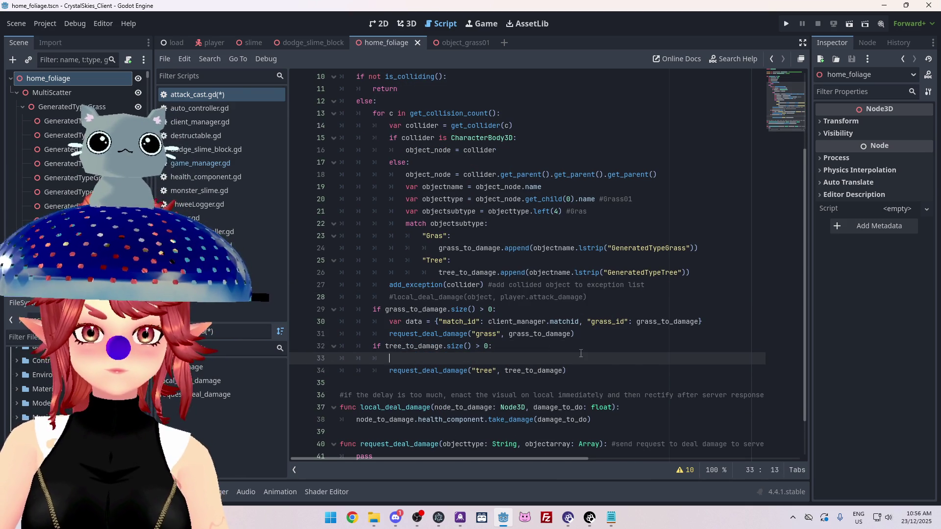
pyautogui.scroll(-1, 580, 353)
pyautogui.moveTo(704, 285); pyautogui.dragTo(389, 286)
pyautogui.hotkey('ctrl', 'c')
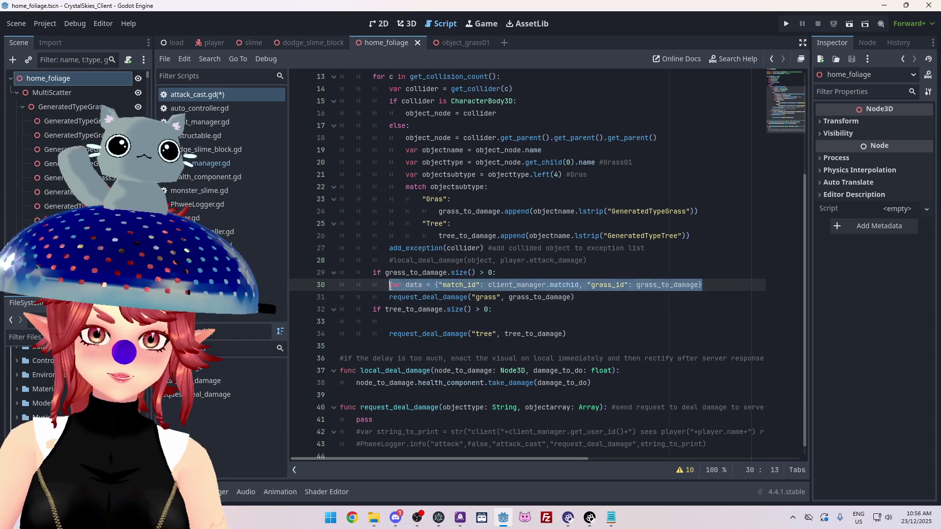
pyautogui.click(412, 324)
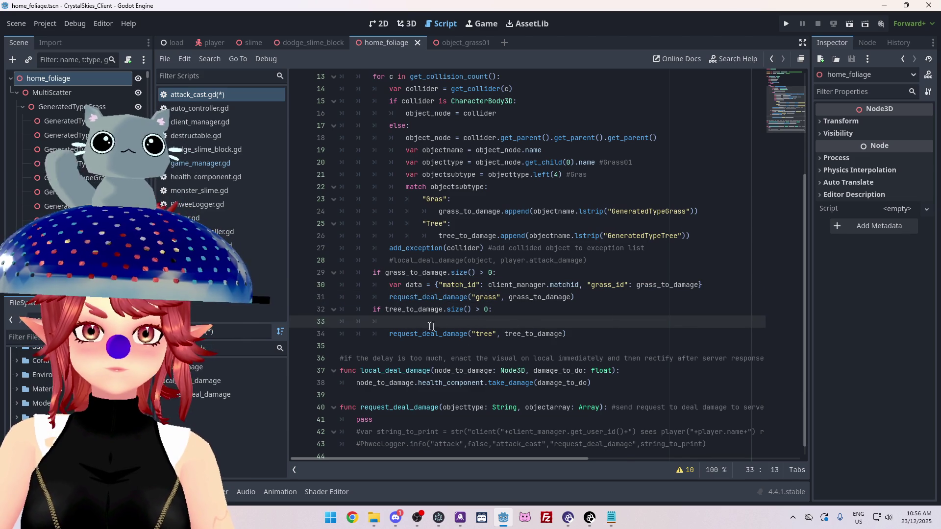
pyautogui.hotkey('ctrl', 'v')
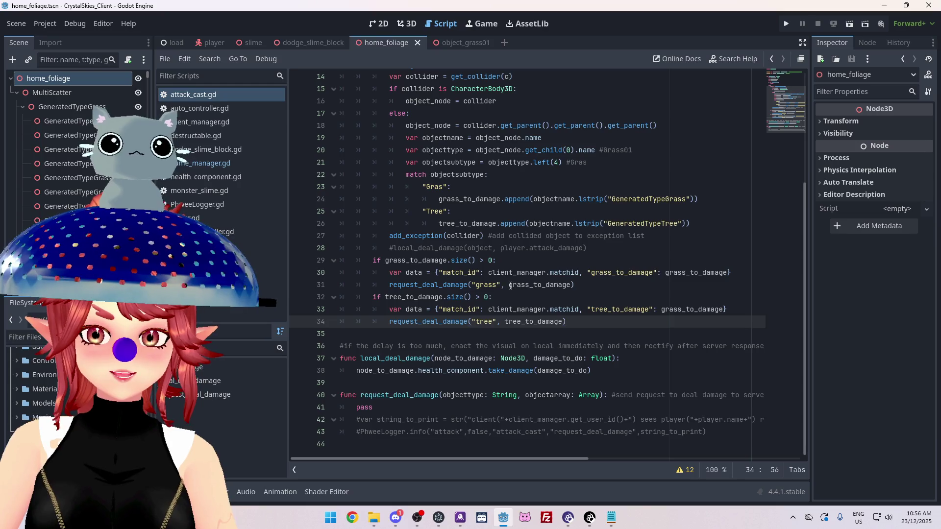
pyautogui.click(410, 274)
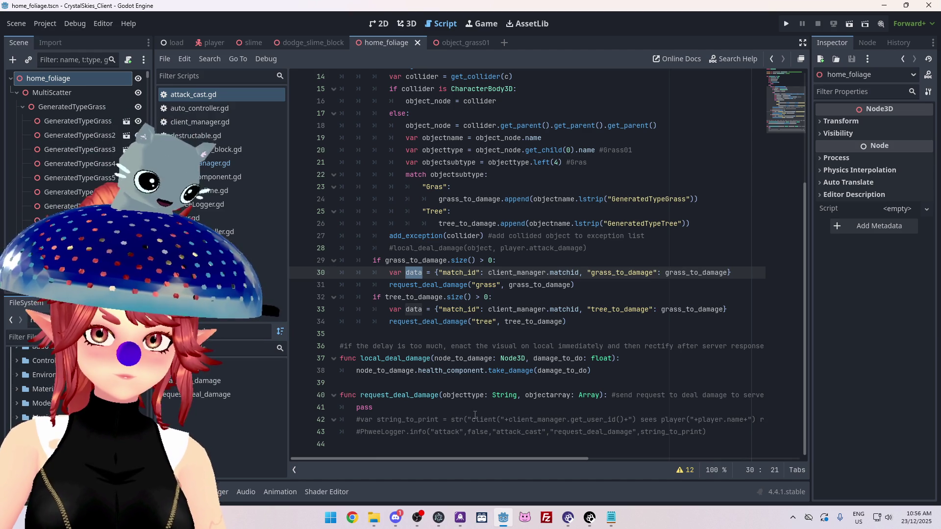
# Pass data instead of grass_to_damage and tree_to_damage in both request_deal_damage calls, then save attack_cast.gd
pyautogui.doubleClick(509, 285)
pyautogui.write('data')
pyautogui.moveTo(505, 322); pyautogui.dragTo(563, 323)
pyautogui.write('data')
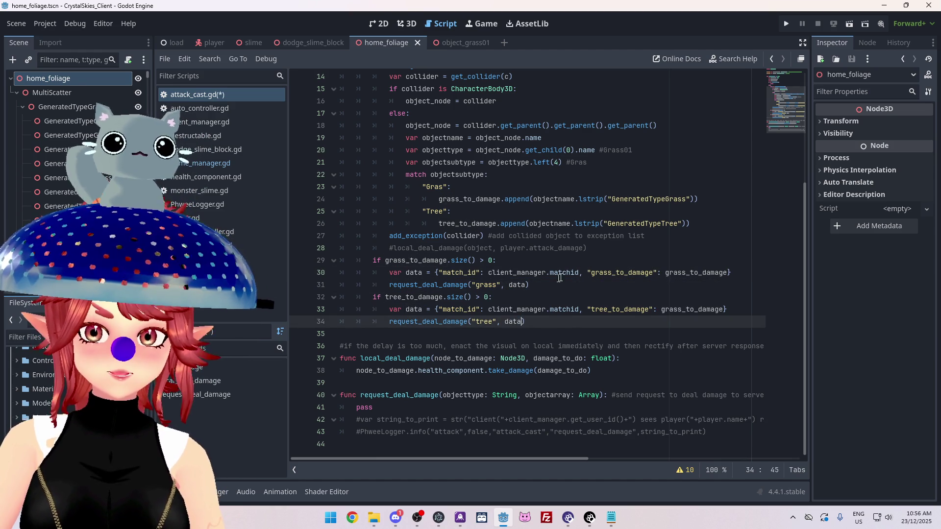
pyautogui.click(555, 293)
pyautogui.hotkey('ctrl', 's')
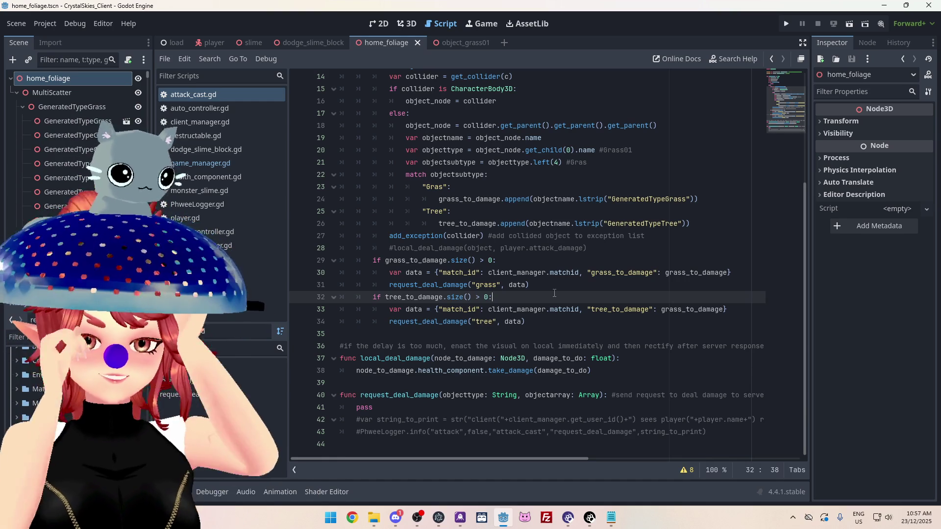
pyautogui.click(163, 85)
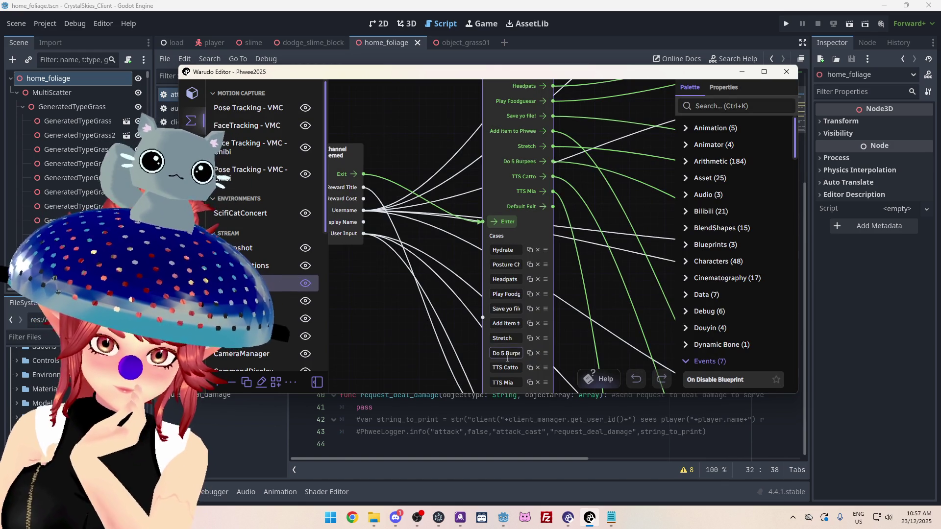
# Change '10' to 'burpess' in the String Concatenation node's Input 1 message, giving 'Drop and gimme burpess ya seagull…'
pyautogui.hscroll(3, 607, 227)
pyautogui.scroll(-10, 608, 227)
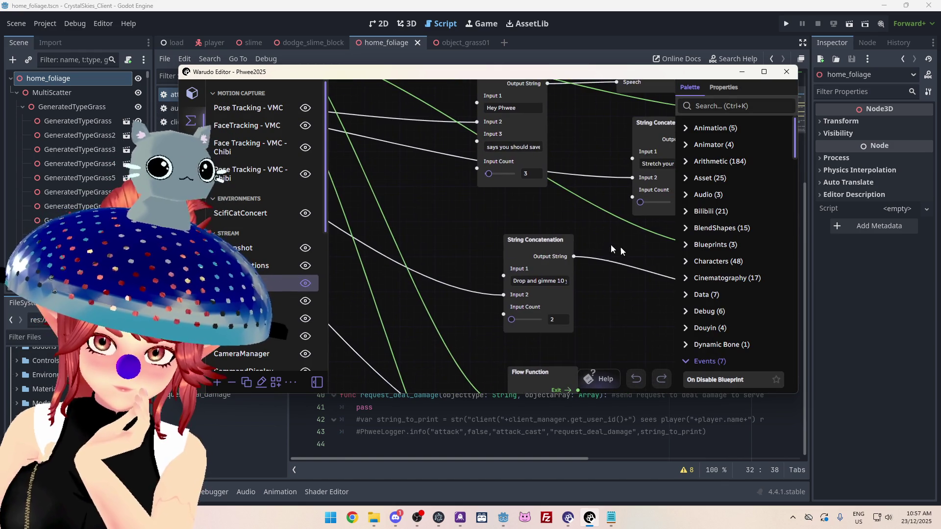
pyautogui.moveTo(346, 175); pyautogui.dragTo(533, 195)
pyautogui.click(450, 233)
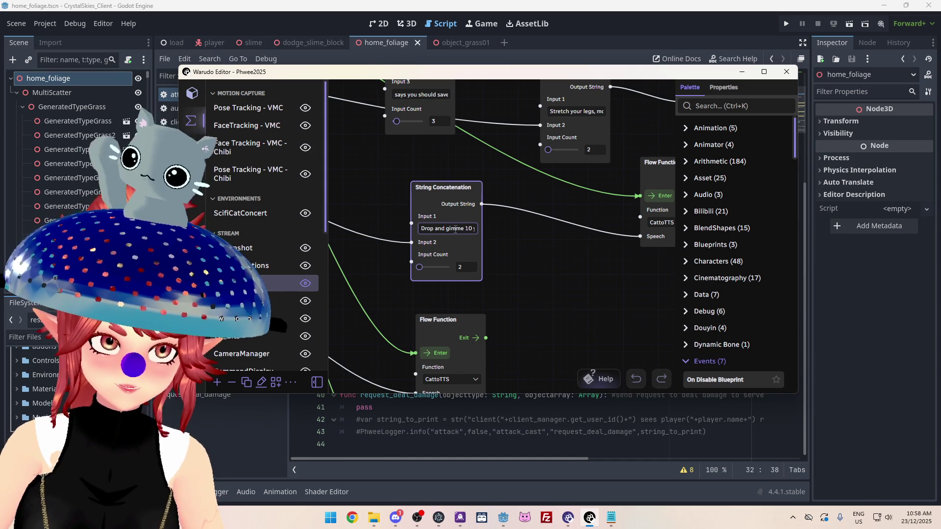
pyautogui.click(460, 267)
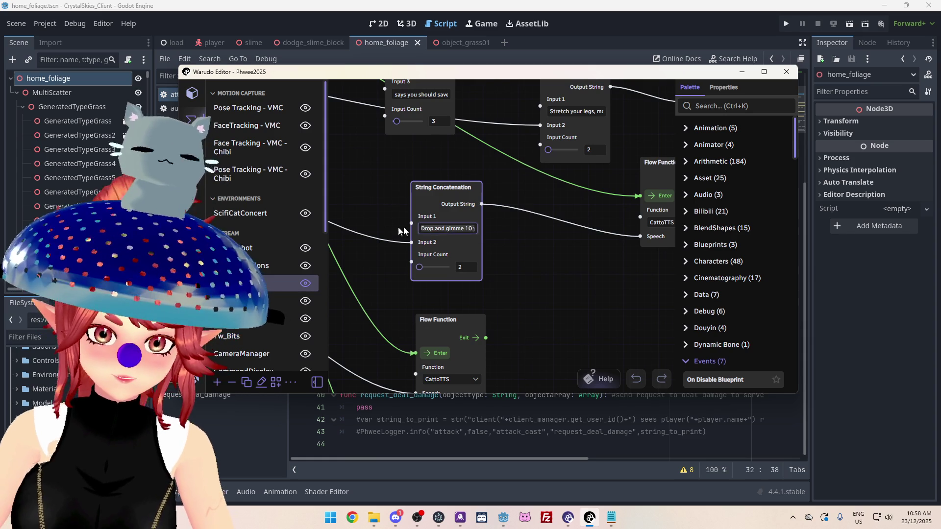
pyautogui.click(447, 229)
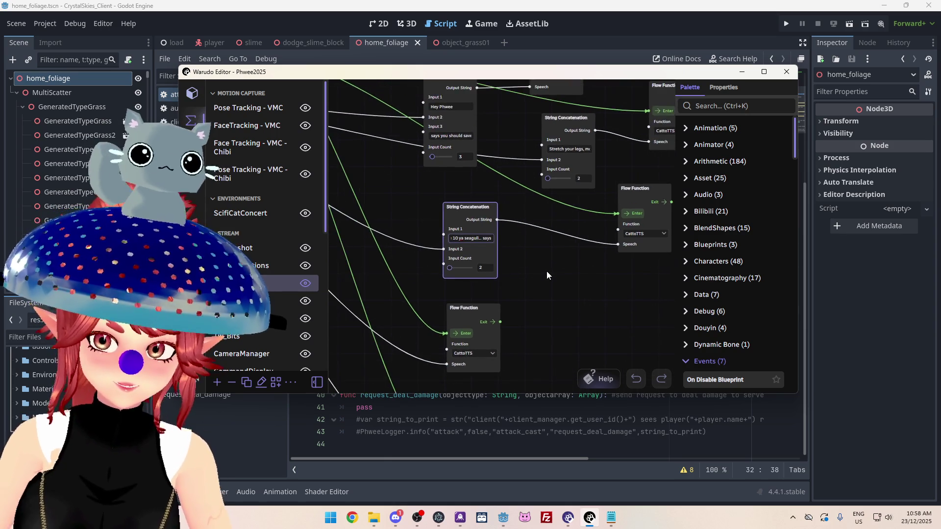
pyautogui.moveTo(546, 269)
pyautogui.mouseDown()
pyautogui.moveTo(526, 255)
pyautogui.moveTo(580, 269)
pyautogui.mouseUp()
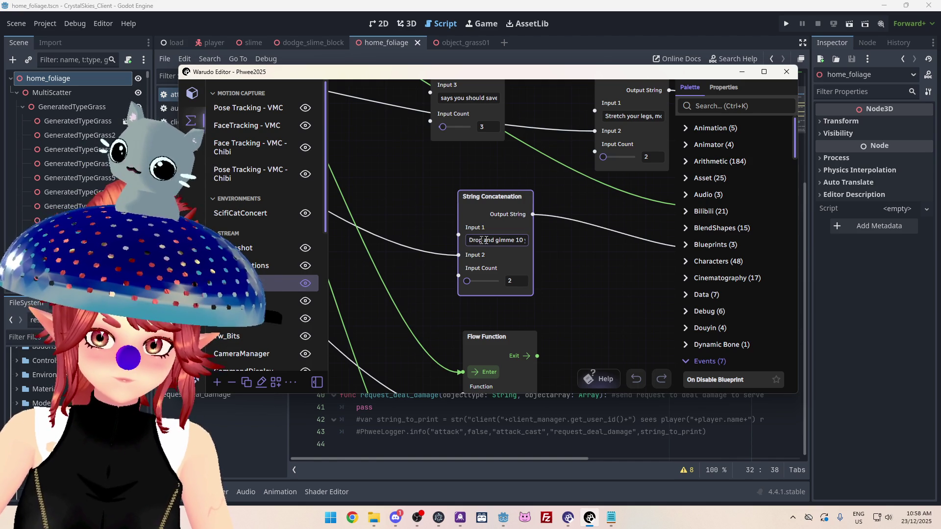
pyautogui.click(513, 240)
pyautogui.press('BackSpace')
pyautogui.press('BackSpace')
pyautogui.write('burpess ya seagull')
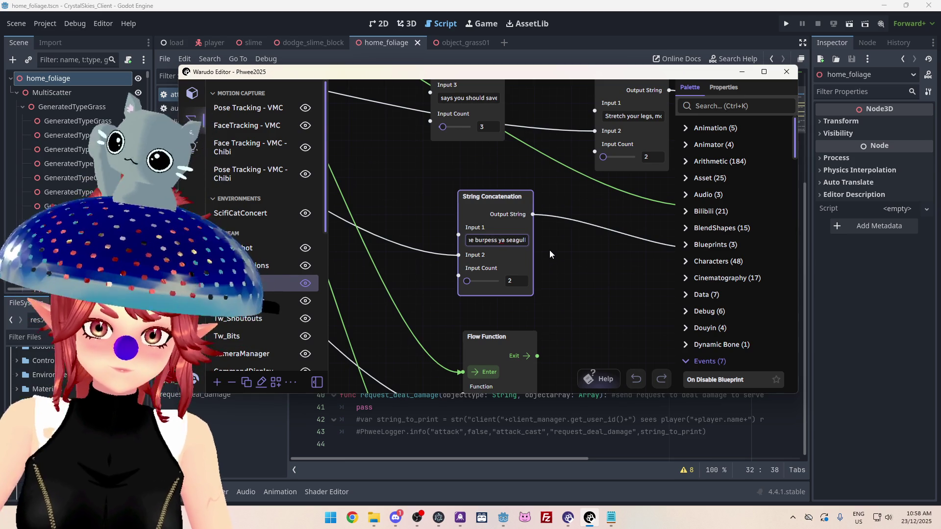
pyautogui.click(574, 248)
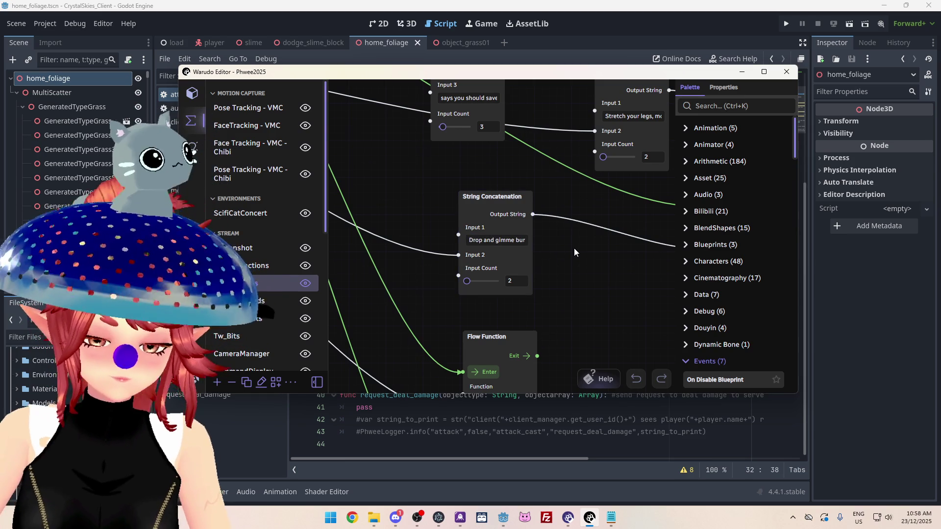
# Export the blueprint into Stream Materials > Warudo Assets > Blueprints_250429, overwriting Tw_Redeems.json
pyautogui.click(291, 382)
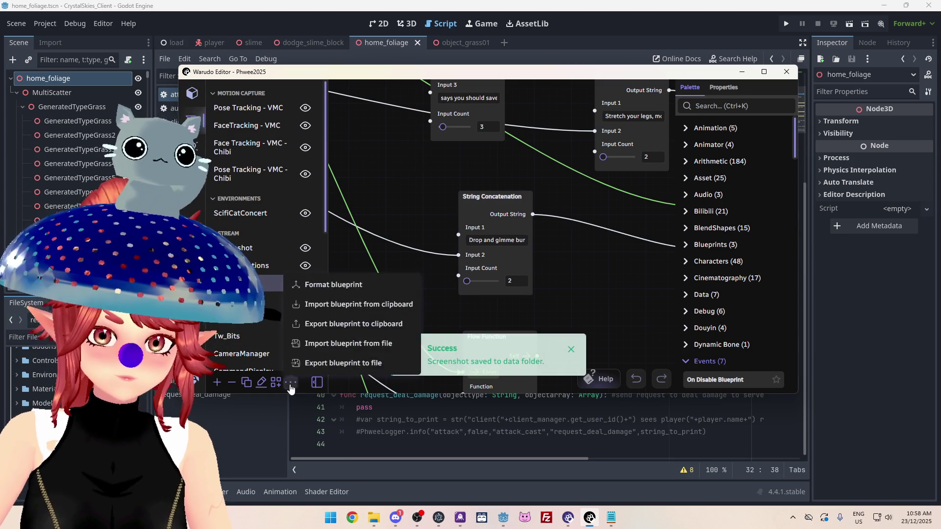
pyautogui.click(329, 365)
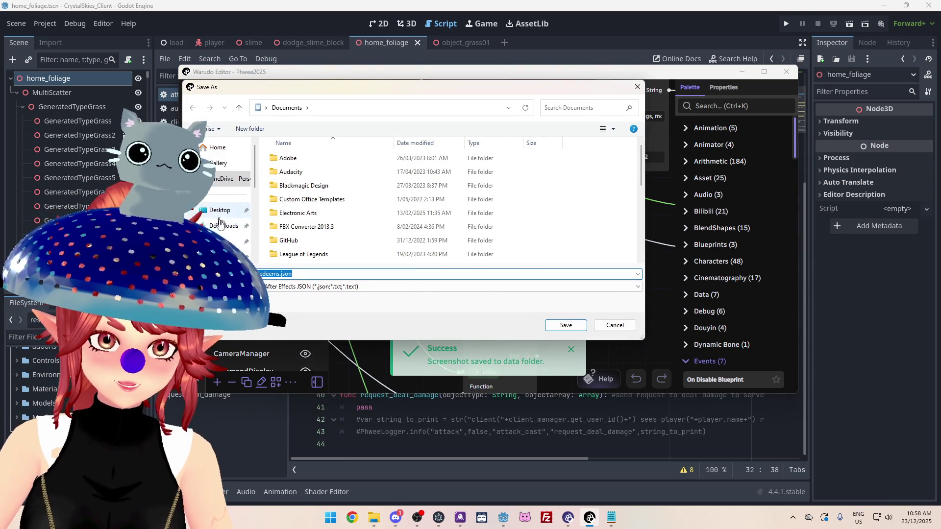
pyautogui.click(223, 241)
pyautogui.scroll(-8, 311, 204)
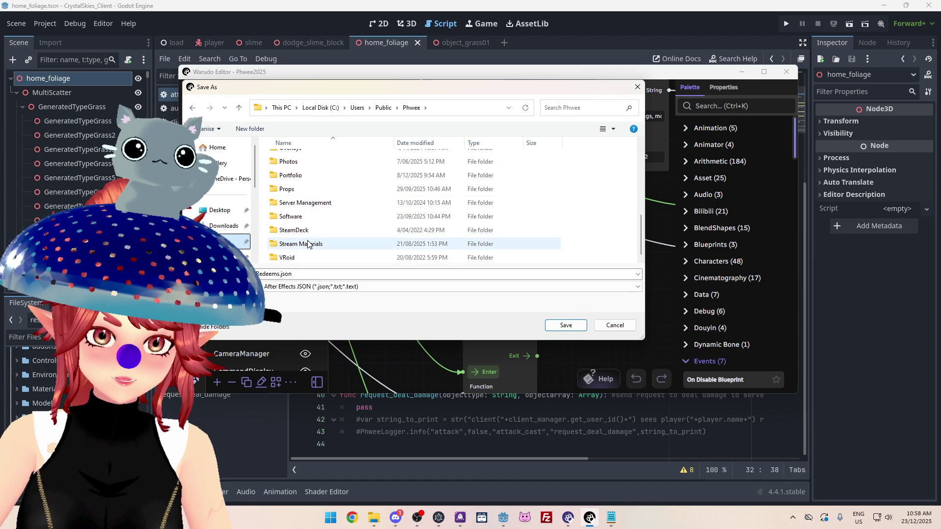
pyautogui.doubleClick(307, 243)
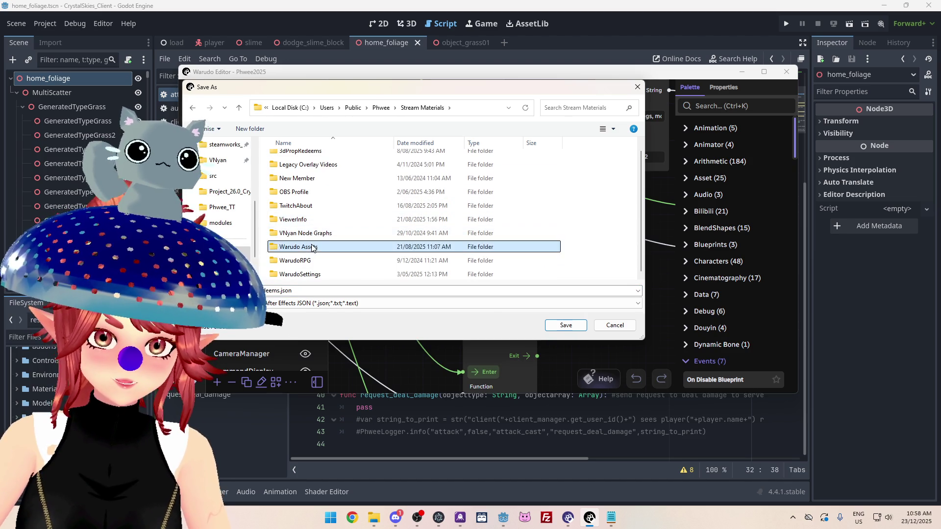
pyautogui.doubleClick(302, 254)
pyautogui.doubleClick(315, 177)
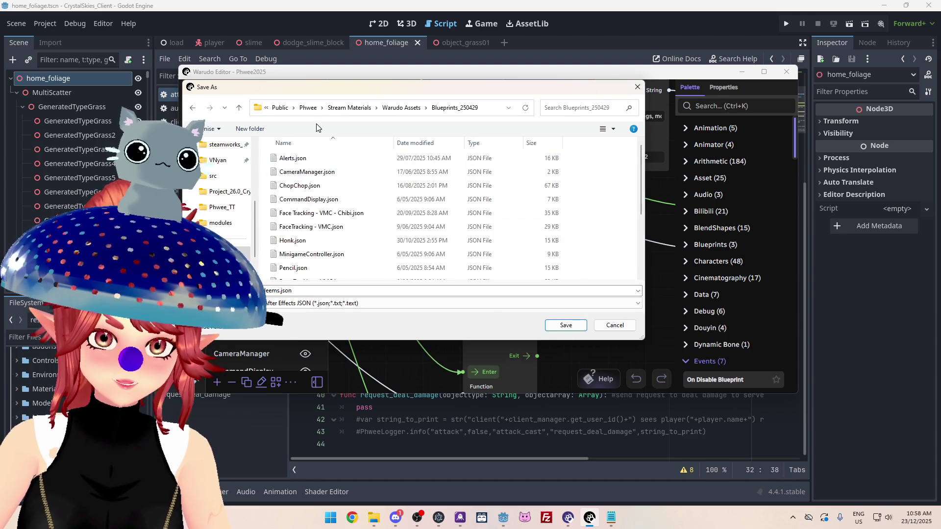
pyautogui.click(564, 325)
pyautogui.click(494, 258)
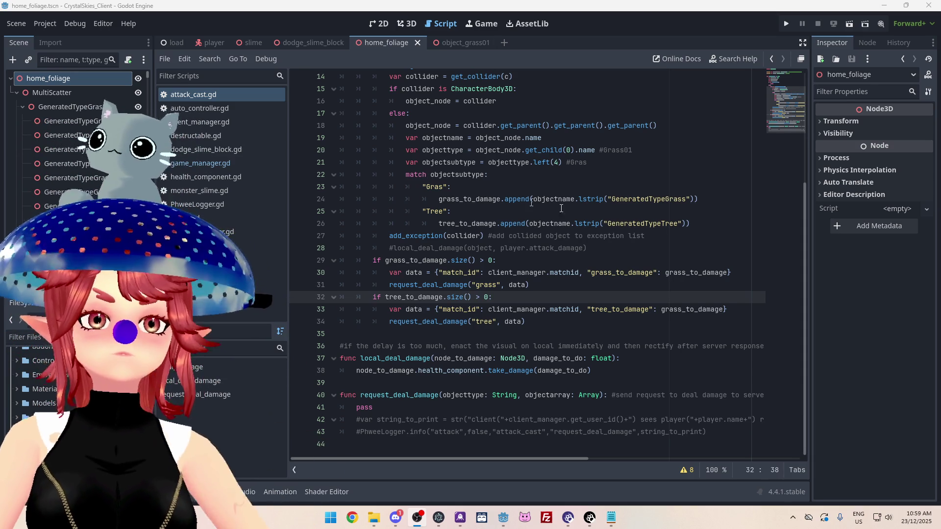
# Uncomment the var string_to_print line and delete the pass statement in request_deal_damage
pyautogui.click(548, 326)
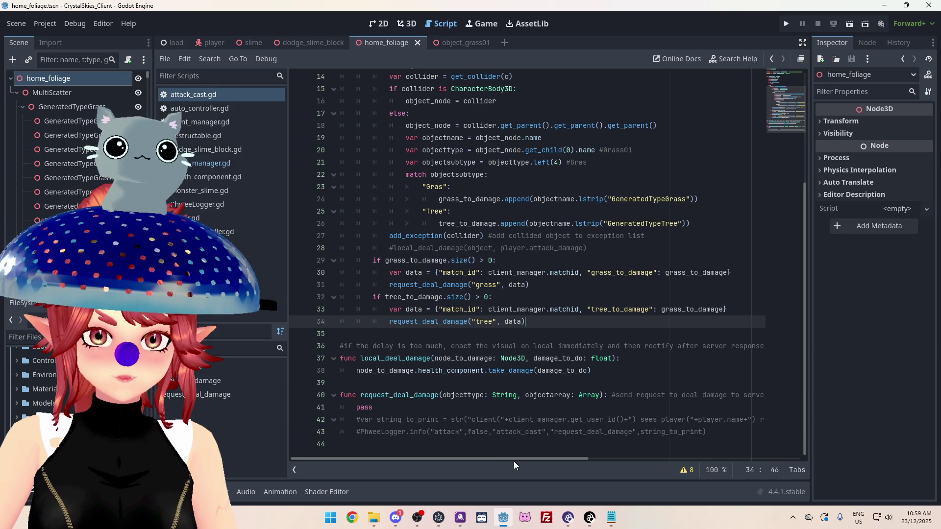
pyautogui.hscroll(5, 514, 460)
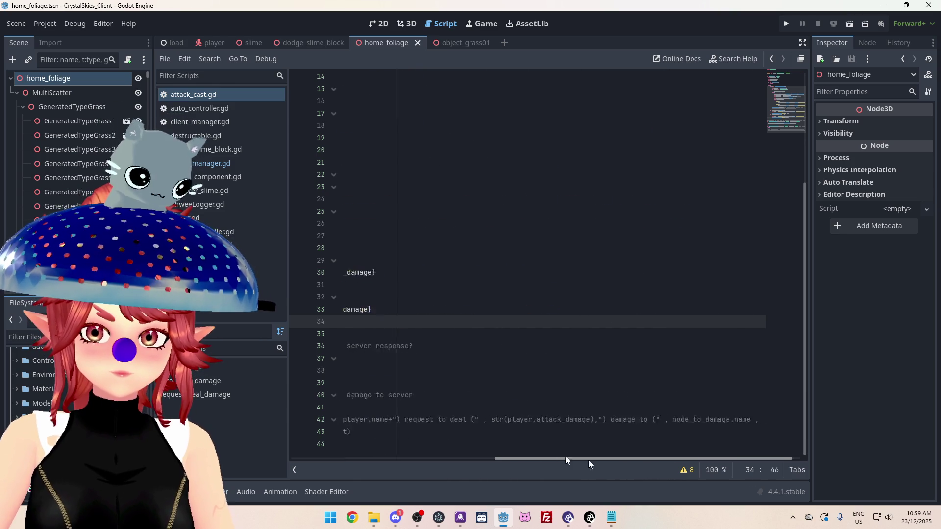
pyautogui.hscroll(-5, 506, 456)
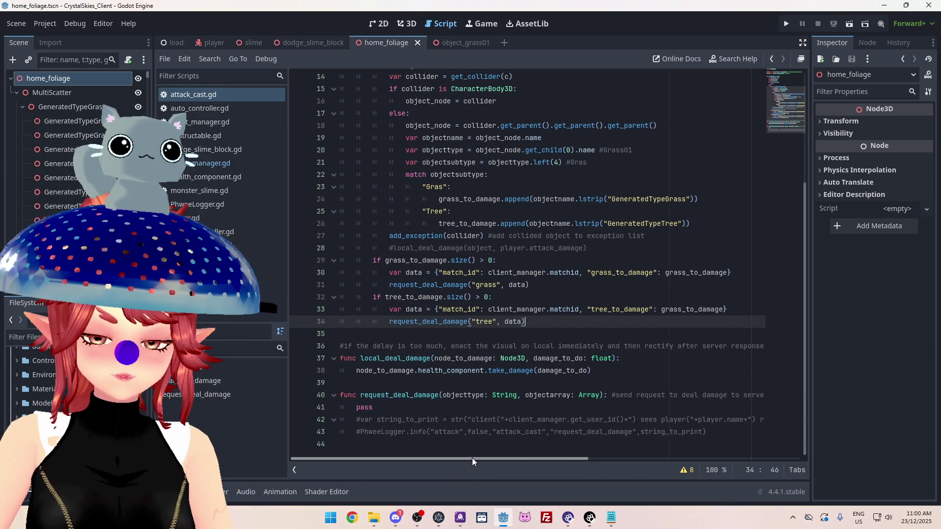
pyautogui.click(509, 432)
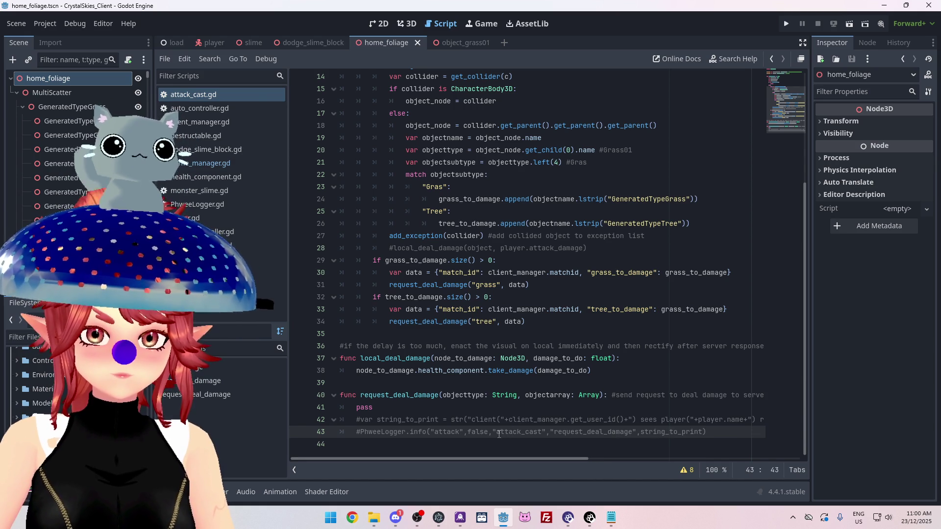
pyautogui.doubleClick(516, 433)
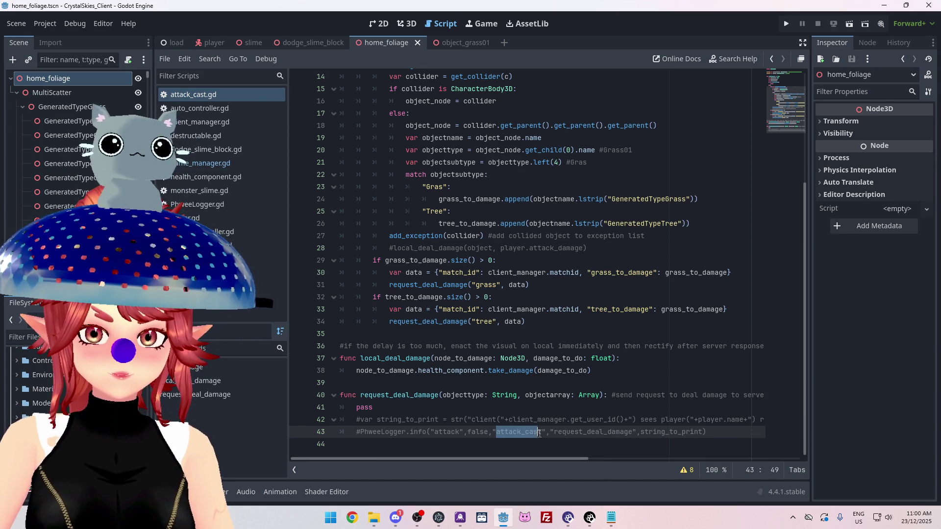
pyautogui.click(361, 418)
pyautogui.press('BackSpace')
pyautogui.click(384, 410)
pyautogui.press('BackSpace')
pyautogui.press('BackSpace')
pyautogui.press('BackSpace')
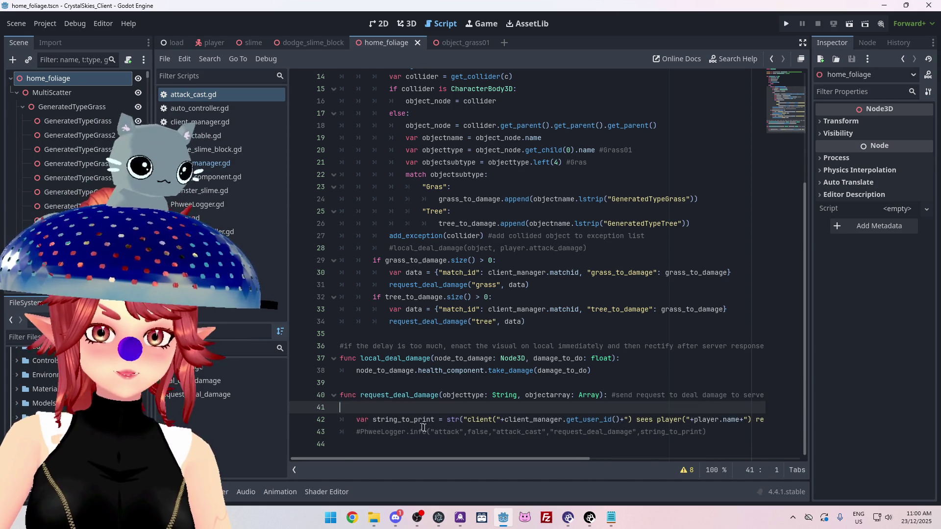
pyautogui.moveTo(449, 455); pyautogui.dragTo(388, 453)
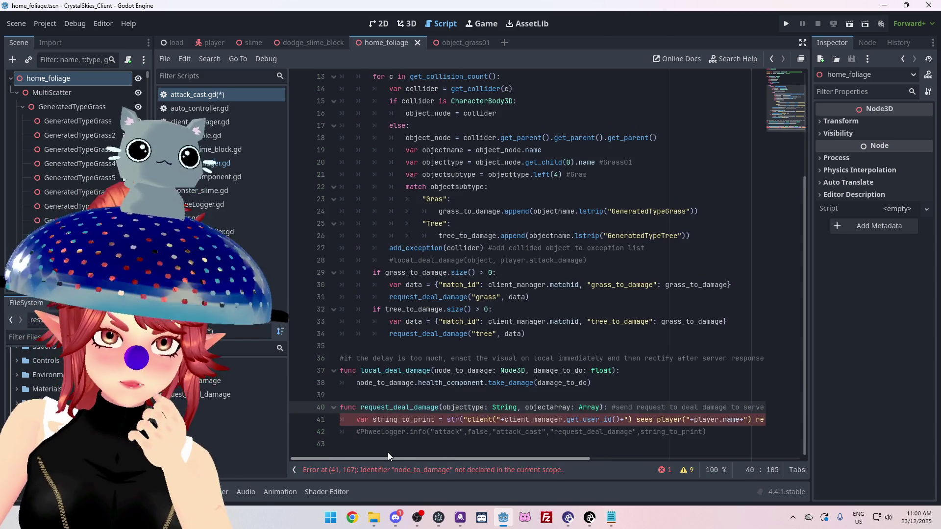
pyautogui.click(414, 419)
pyautogui.moveTo(414, 420); pyautogui.dragTo(434, 421)
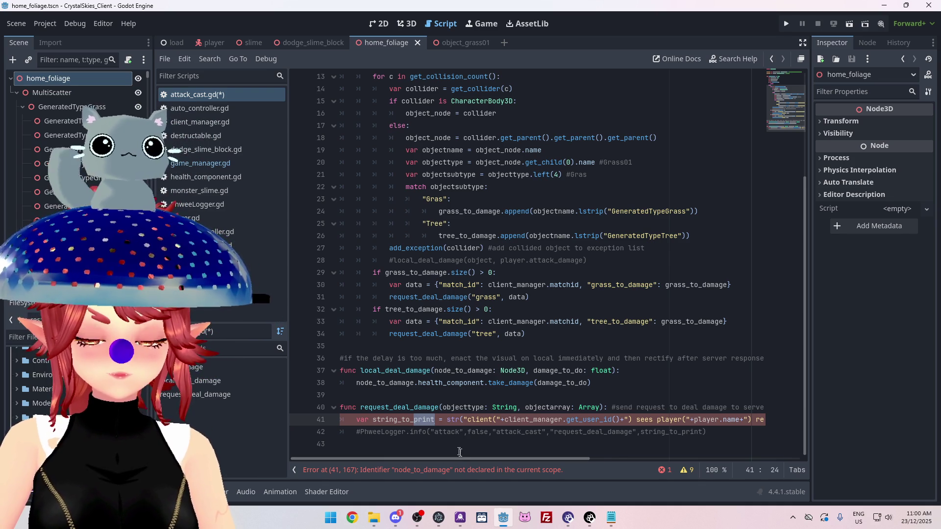
pyautogui.moveTo(462, 455)
pyautogui.mouseDown()
pyautogui.moveTo(476, 455)
pyautogui.moveTo(435, 451)
pyautogui.mouseUp()
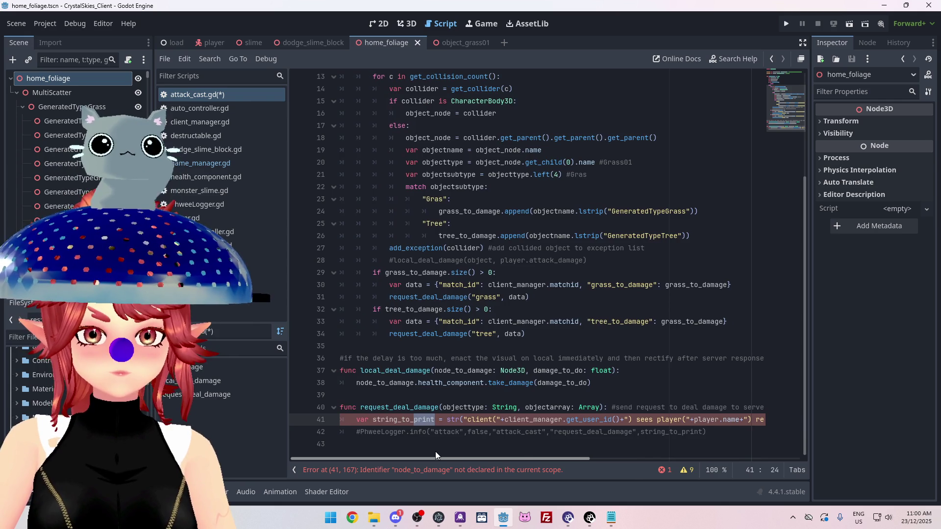
pyautogui.hscroll(2, 436, 451)
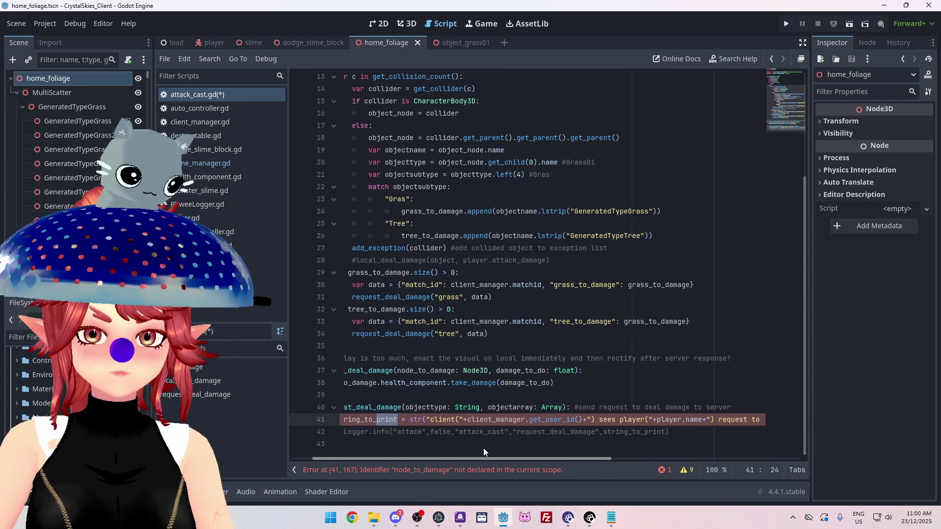
pyautogui.click(485, 470)
pyautogui.hscroll(-10, 422, 450)
pyautogui.moveTo(418, 451); pyautogui.dragTo(642, 474)
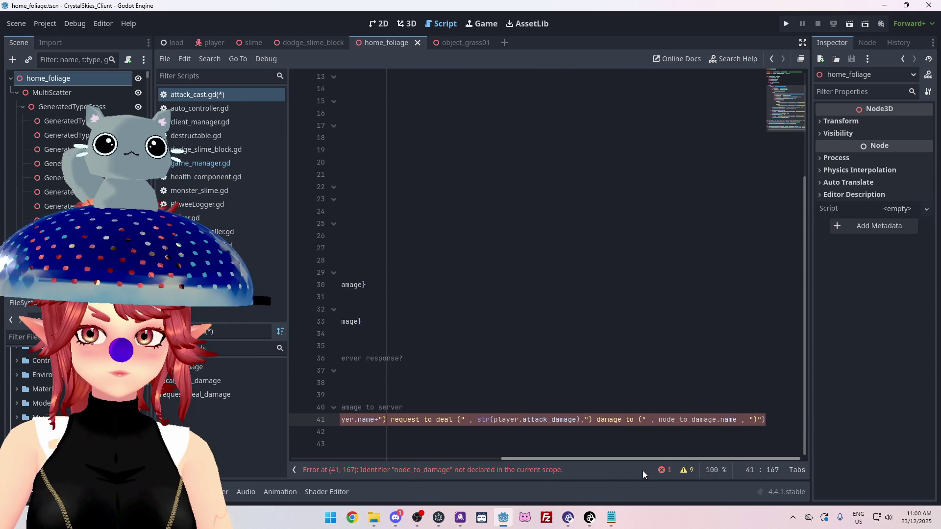
pyautogui.hscroll(-4, 510, 459)
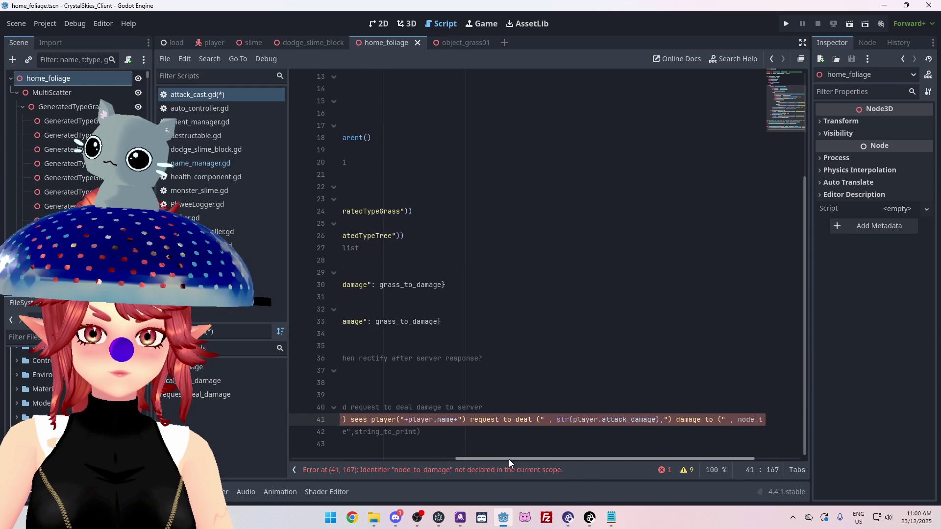
pyautogui.moveTo(562, 457)
pyautogui.mouseDown()
pyautogui.moveTo(367, 436)
pyautogui.moveTo(600, 457)
pyautogui.moveTo(319, 428)
pyautogui.moveTo(681, 465)
pyautogui.mouseUp()
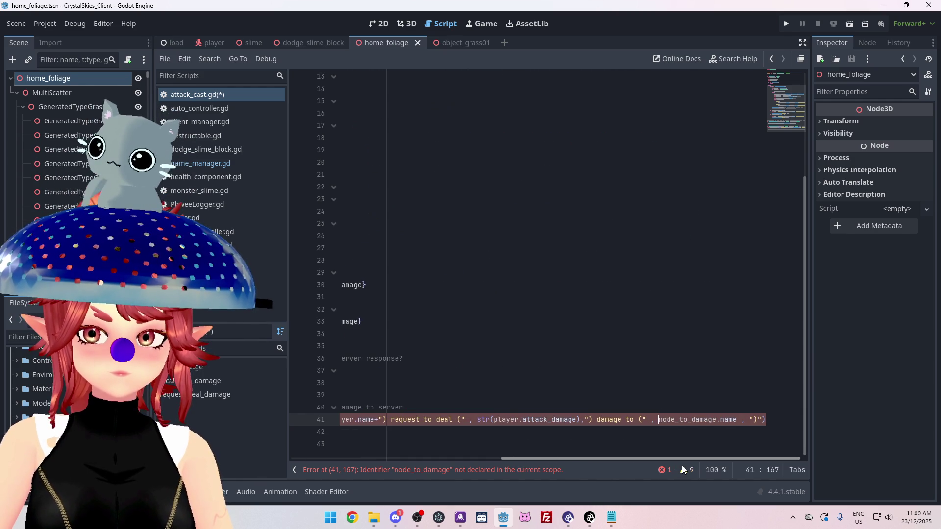
pyautogui.click(640, 421)
# Write placeholder 'blah items' wording into the string_to_print message on line 41
pyautogui.moveTo(643, 458); pyautogui.dragTo(424, 440)
pyautogui.write('thees')
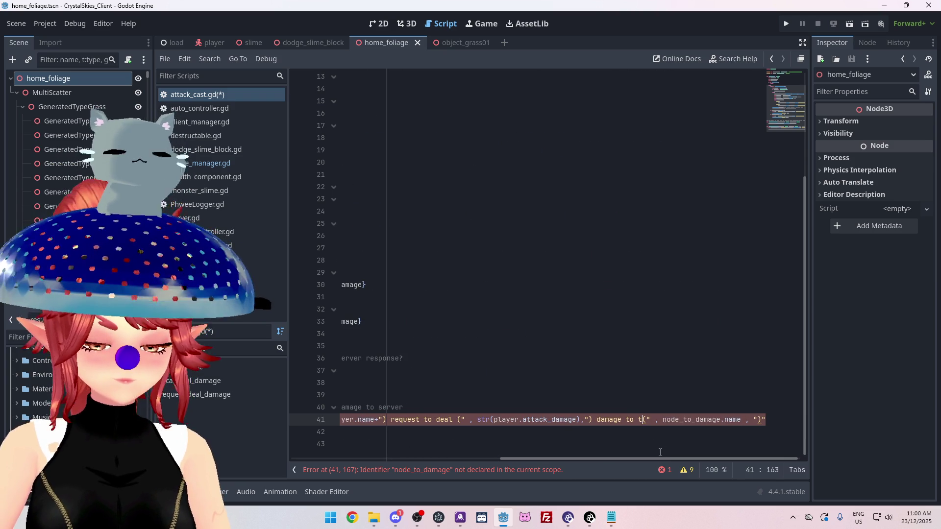
pyautogui.press('BackSpace')
pyautogui.press('BackSpace')
pyautogui.write('se')
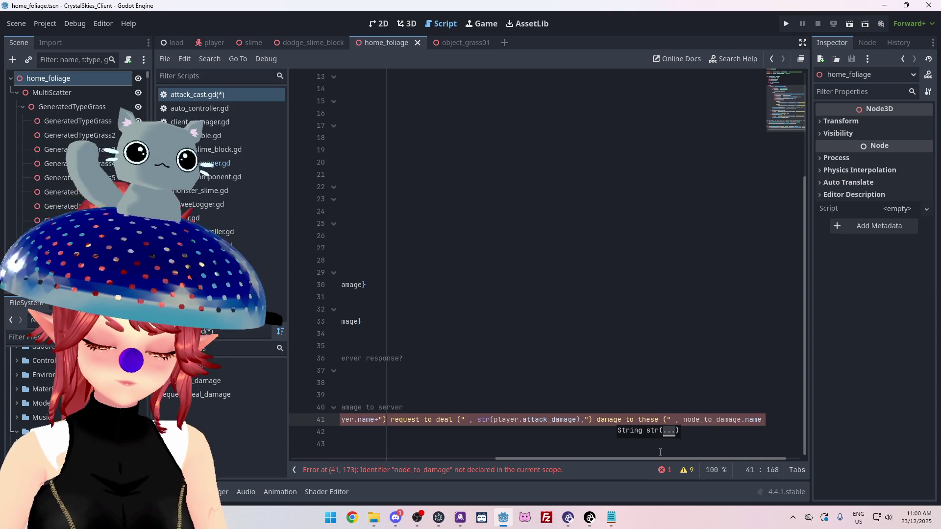
pyautogui.write(' blah')
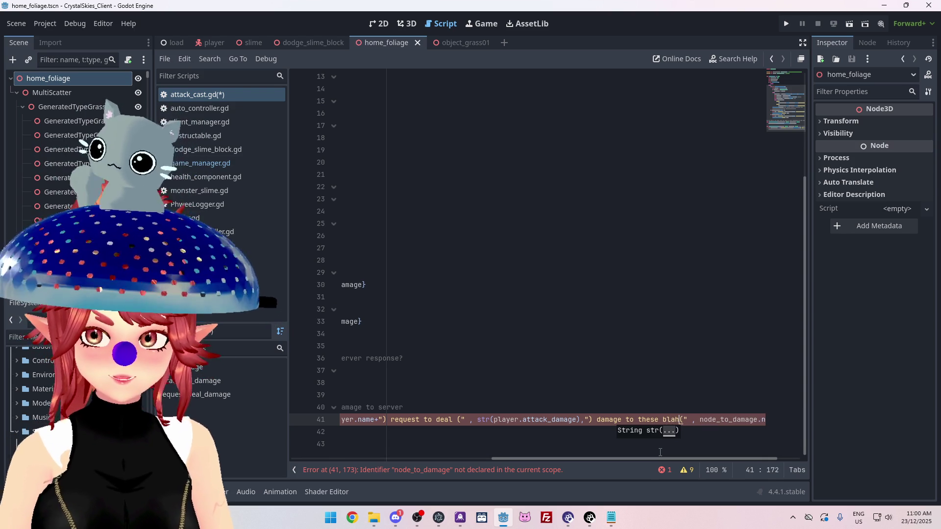
pyautogui.write(' items')
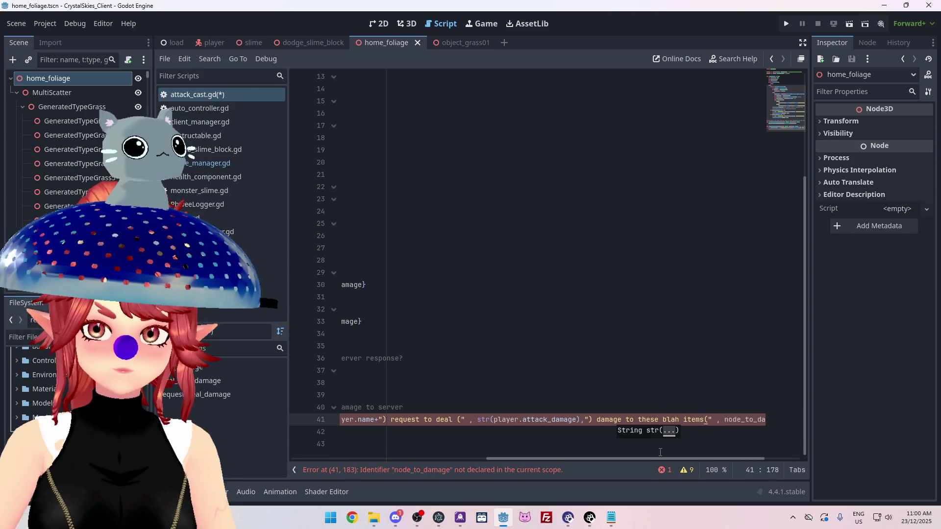
pyautogui.hscroll(-5, 650, 455)
pyautogui.hscroll(6, 663, 458)
# Replace node_to_damage.name with objectarray and 'blah' with +objecttype+ in the line 41 message
pyautogui.moveTo(657, 420); pyautogui.dragTo(739, 419)
pyautogui.write('data , "')
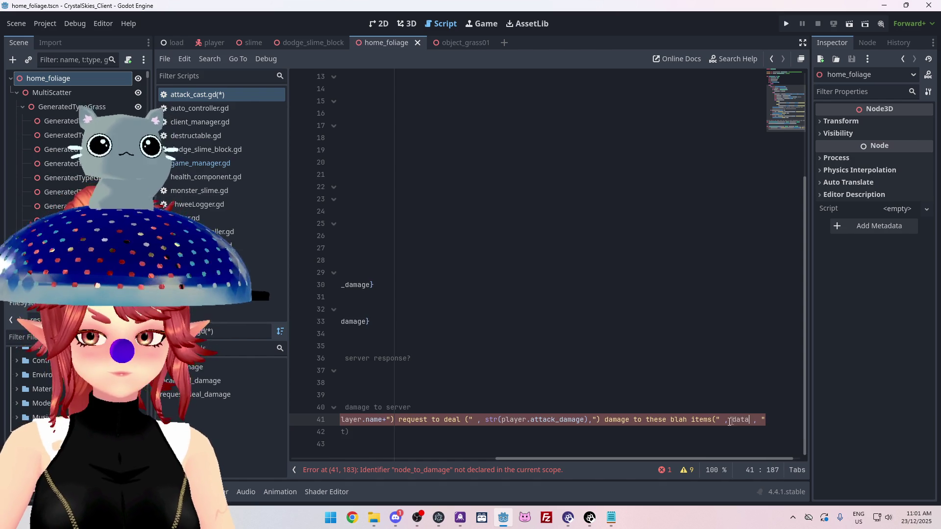
pyautogui.click(639, 421)
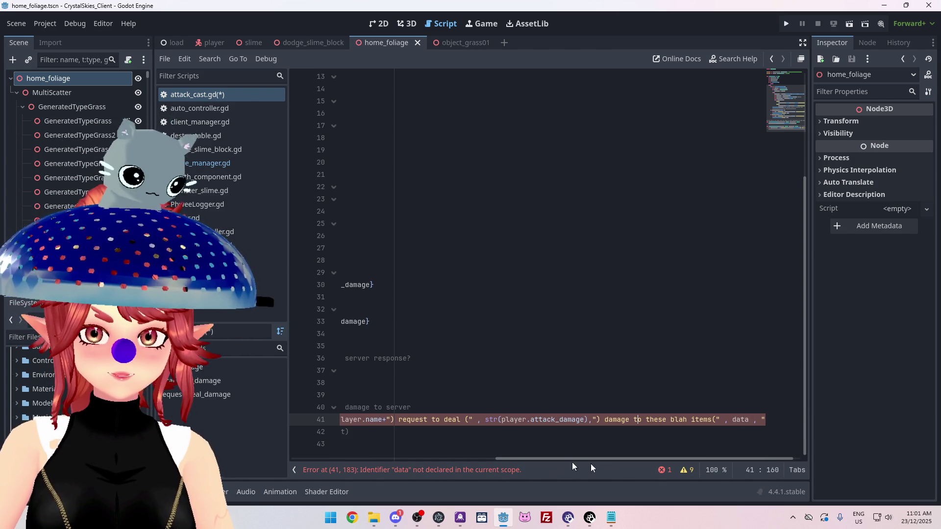
pyautogui.moveTo(577, 459)
pyautogui.mouseDown()
pyautogui.moveTo(349, 458)
pyautogui.moveTo(748, 484)
pyautogui.moveTo(730, 425)
pyautogui.mouseUp()
pyautogui.doubleClick(733, 420)
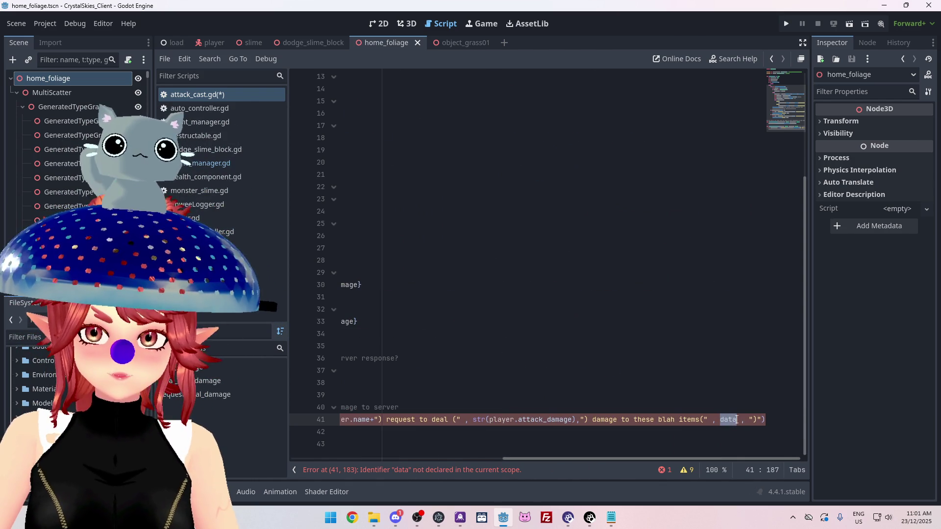
pyautogui.write('objectarray')
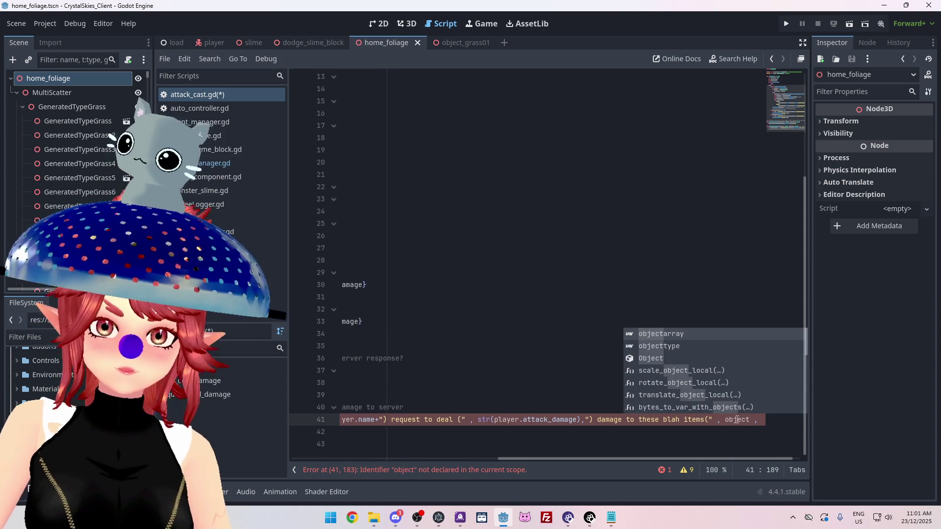
pyautogui.moveTo(720, 457)
pyautogui.mouseDown()
pyautogui.moveTo(507, 442)
pyautogui.moveTo(729, 446)
pyautogui.mouseUp()
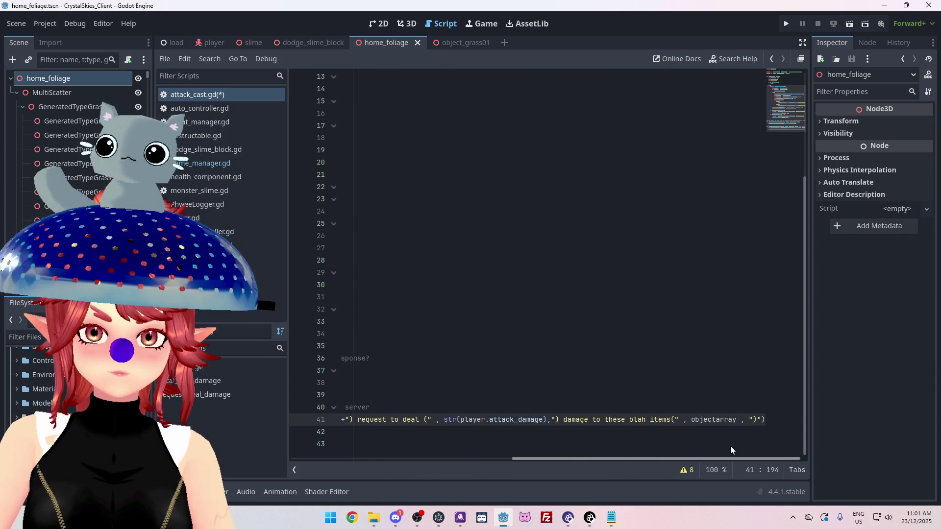
pyautogui.doubleClick(632, 419)
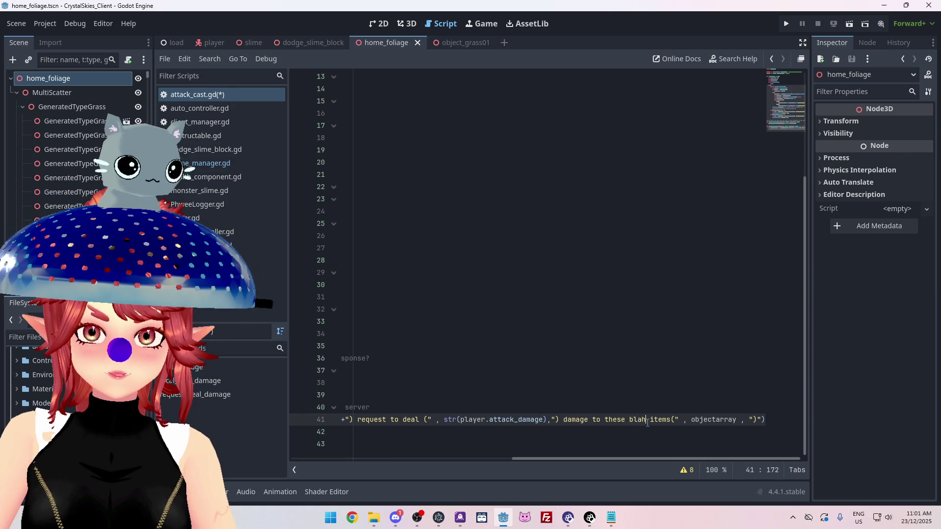
pyautogui.write('++')
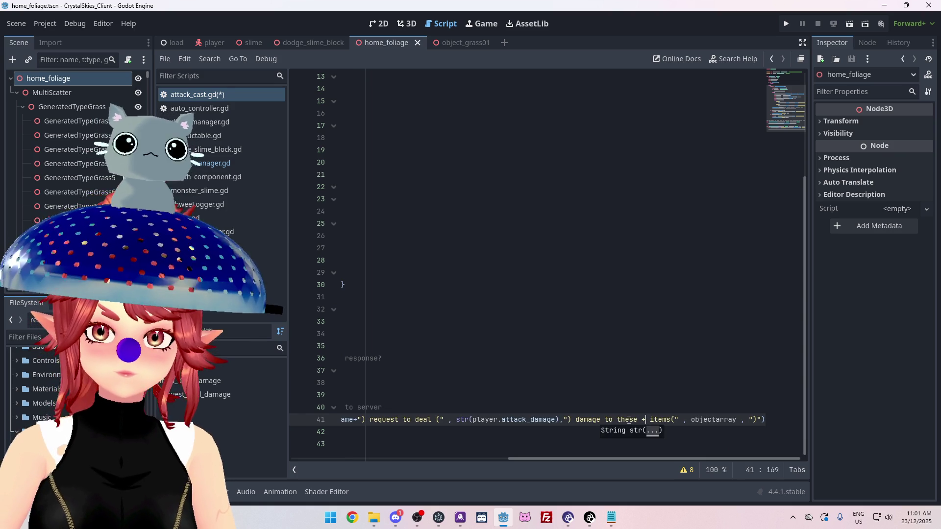
pyautogui.write('"')
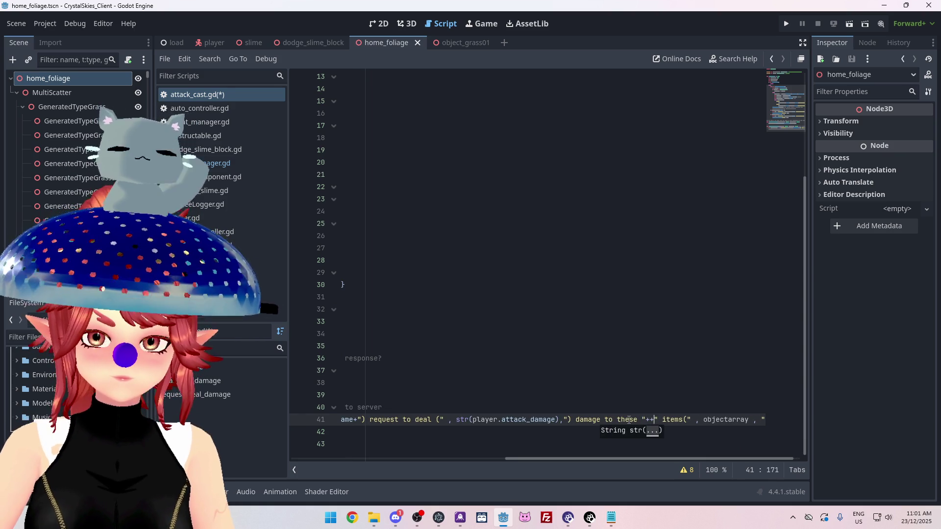
pyautogui.write('object')
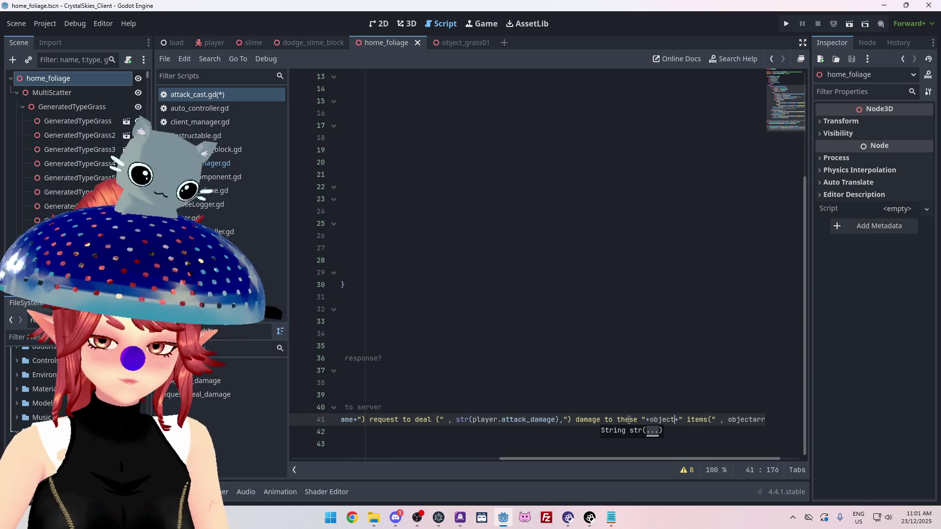
pyautogui.click(674, 346)
pyautogui.write('type')
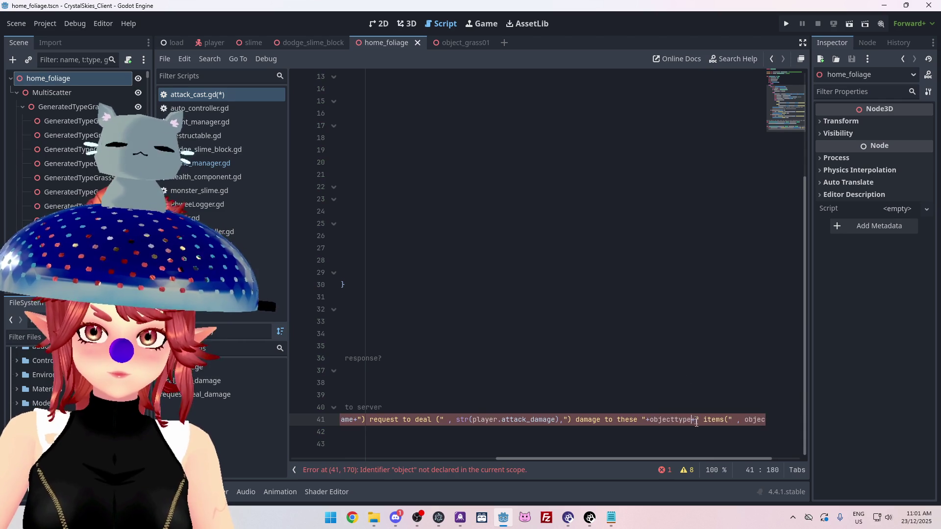
pyautogui.moveTo(635, 459)
pyautogui.mouseDown()
pyautogui.moveTo(465, 445)
pyautogui.moveTo(702, 446)
pyautogui.moveTo(419, 436)
pyautogui.mouseUp()
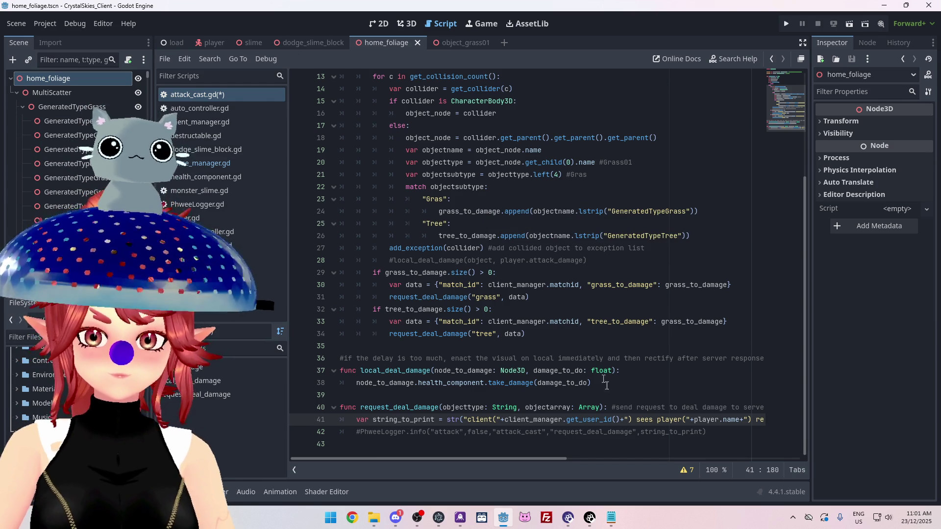
# Uncomment the PhweeLogger.info line in request_deal_damage
pyautogui.click(357, 432)
pyautogui.press('Delete')
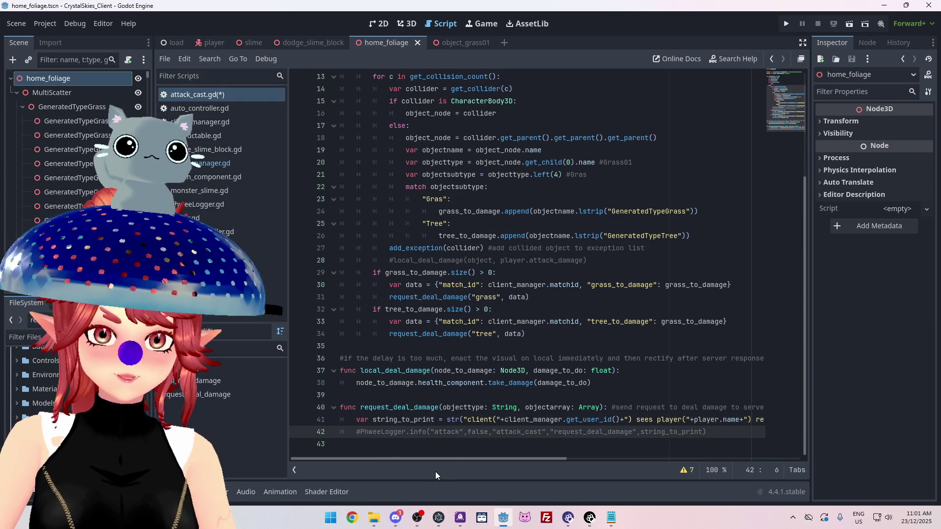
pyautogui.moveTo(448, 457)
pyautogui.mouseDown()
pyautogui.moveTo(469, 458)
pyautogui.moveTo(391, 448)
pyautogui.mouseUp()
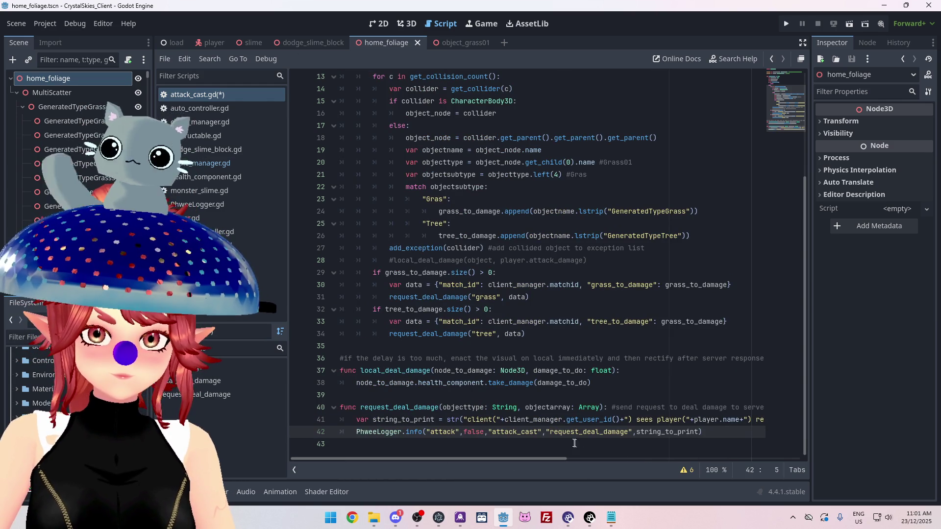
# Add a client_manager.SendData() call on a new line after the logger call
pyautogui.click(709, 438)
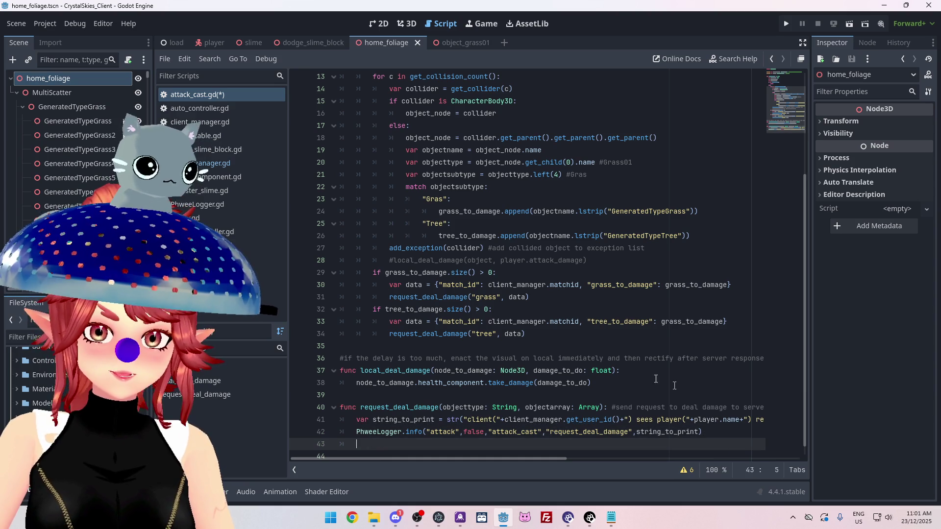
pyautogui.press('Return')
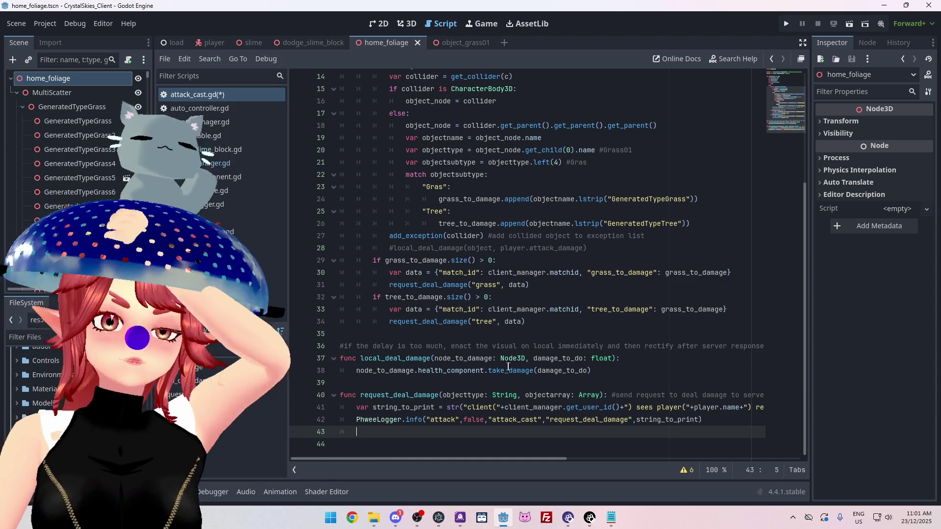
pyautogui.write('s')
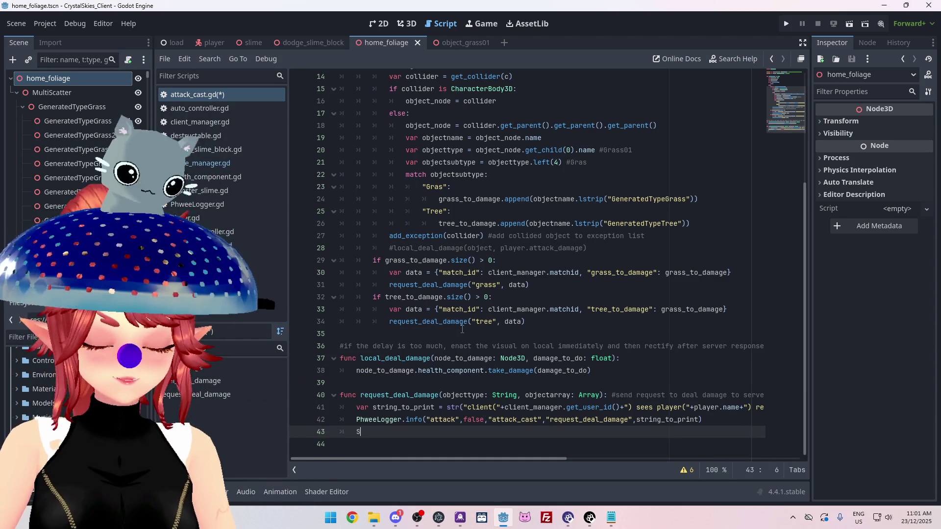
pyautogui.press('BackSpace')
pyautogui.write('client')
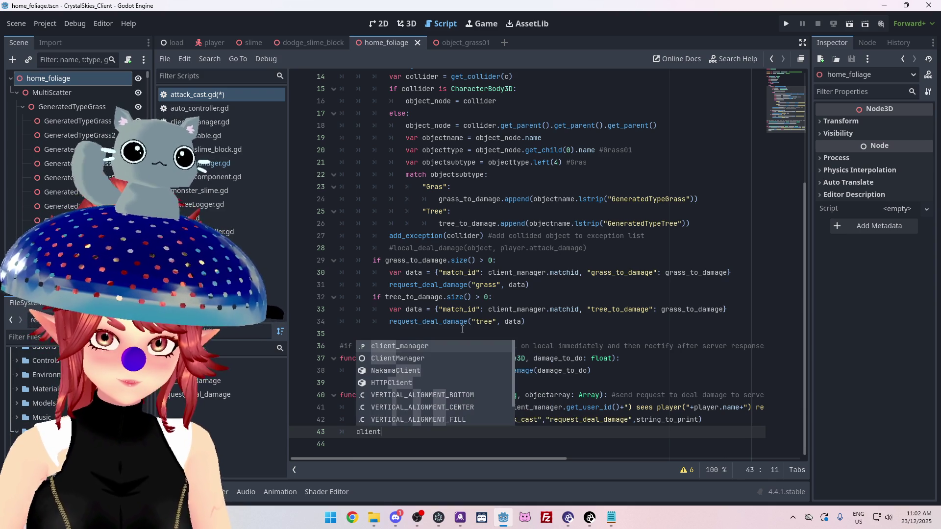
pyautogui.press('Return')
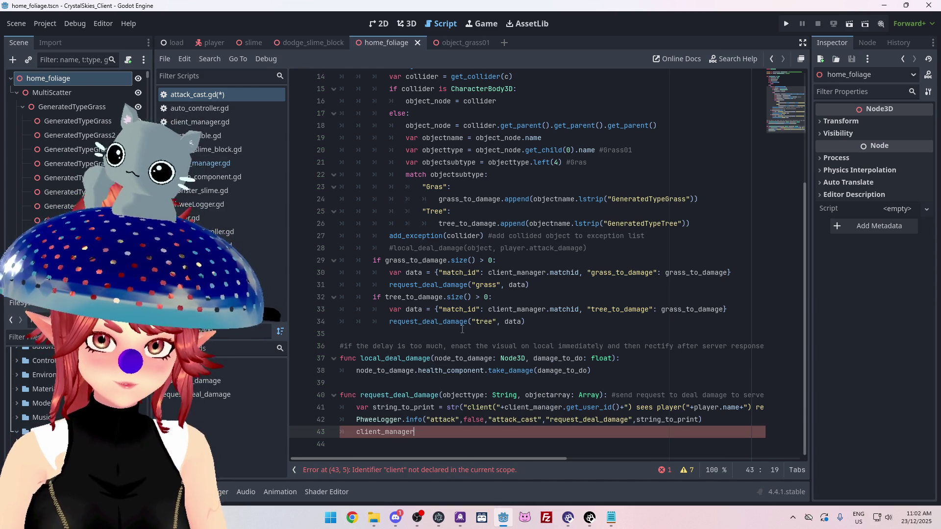
pyautogui.write('.send')
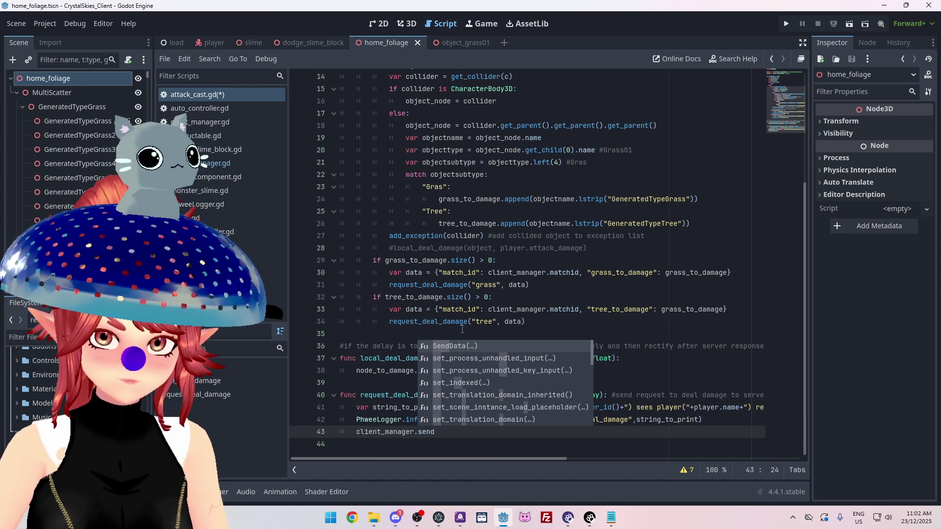
pyautogui.press('Return')
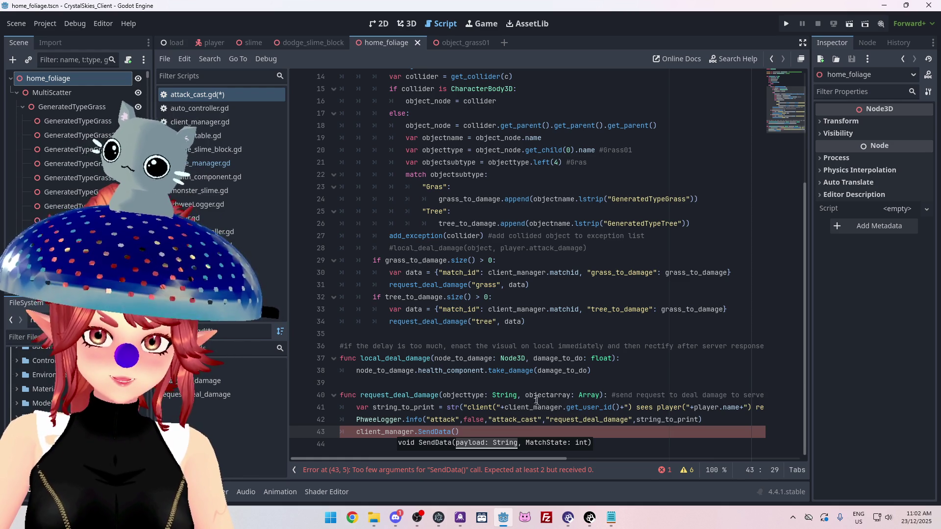
# Rename the objectarray parameter to payload and delete the two logging lines 41–42
pyautogui.moveTo(525, 395); pyautogui.dragTo(572, 395)
pyautogui.write('paylo')
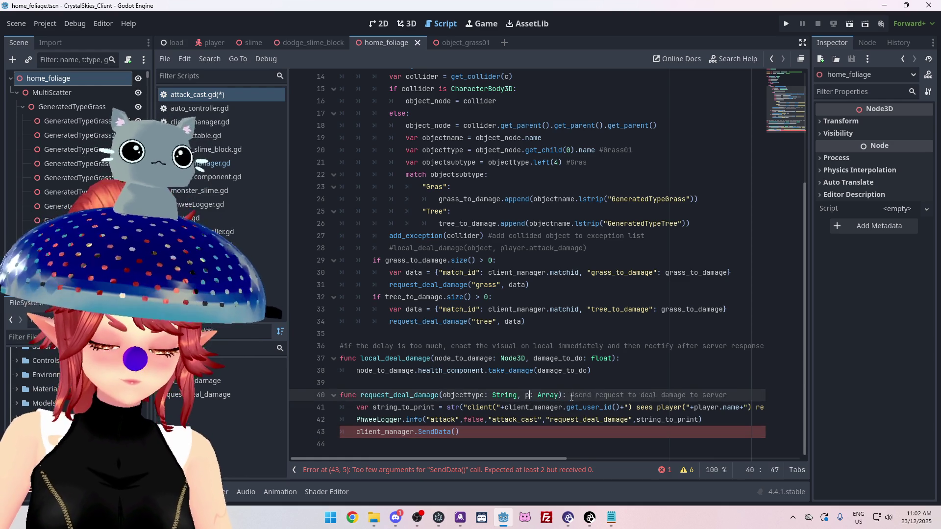
pyautogui.write('ad')
pyautogui.moveTo(524, 395); pyautogui.dragTo(548, 395)
pyautogui.moveTo(722, 420); pyautogui.dragTo(322, 406)
pyautogui.press('BackSpace')
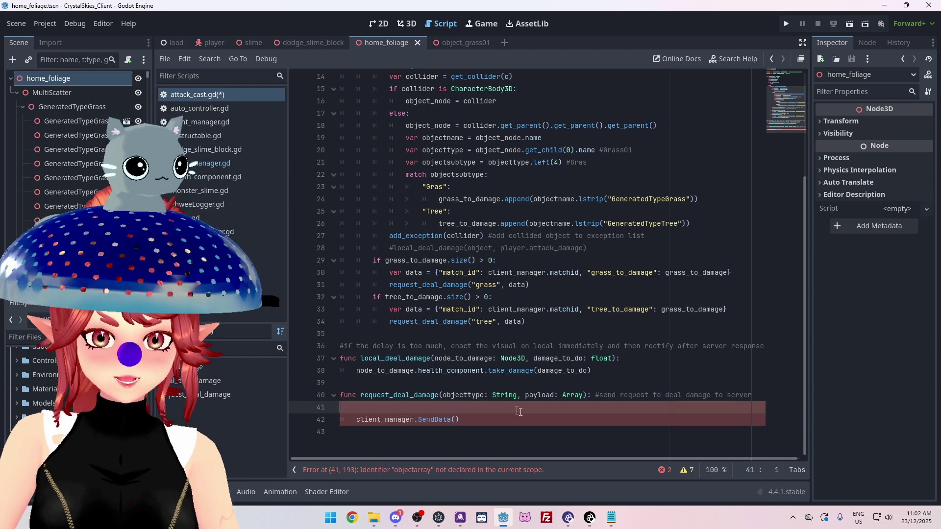
# Give the SendData call the arguments payload and match_state
pyautogui.click(454, 419)
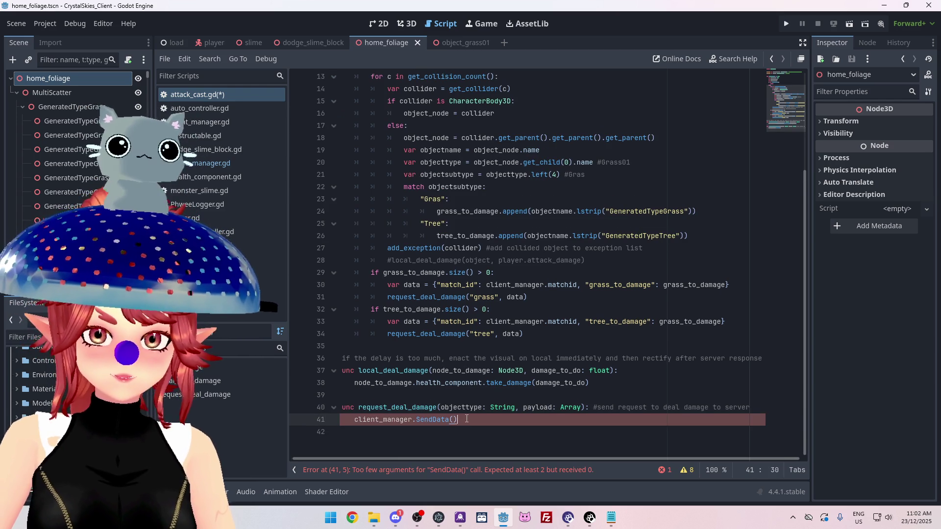
pyautogui.press('Delete')
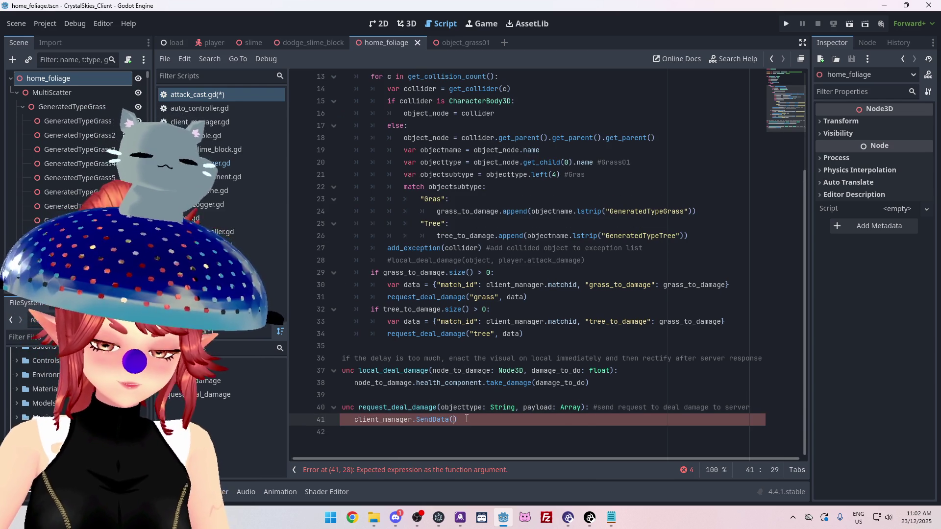
pyautogui.write('(')
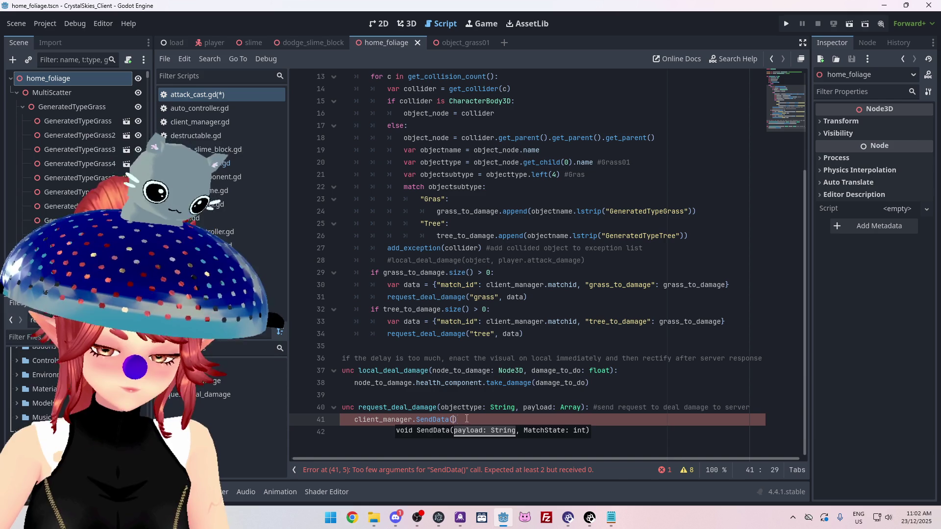
pyautogui.write('payload')
pyautogui.press('Return')
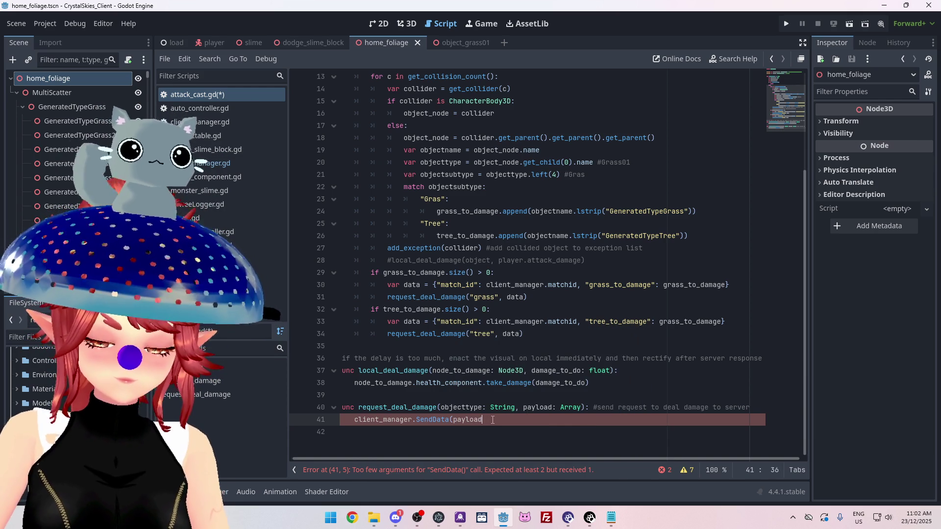
pyautogui.write(',')
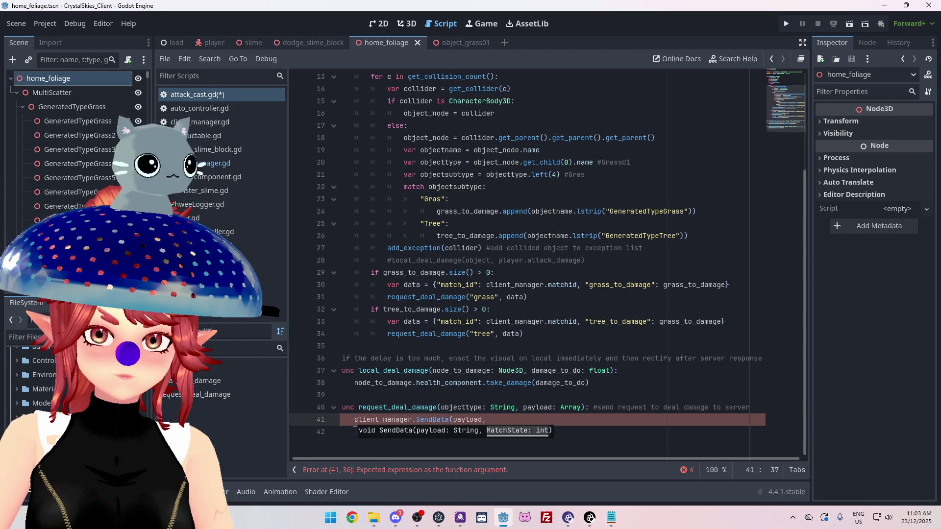
pyautogui.write('m')
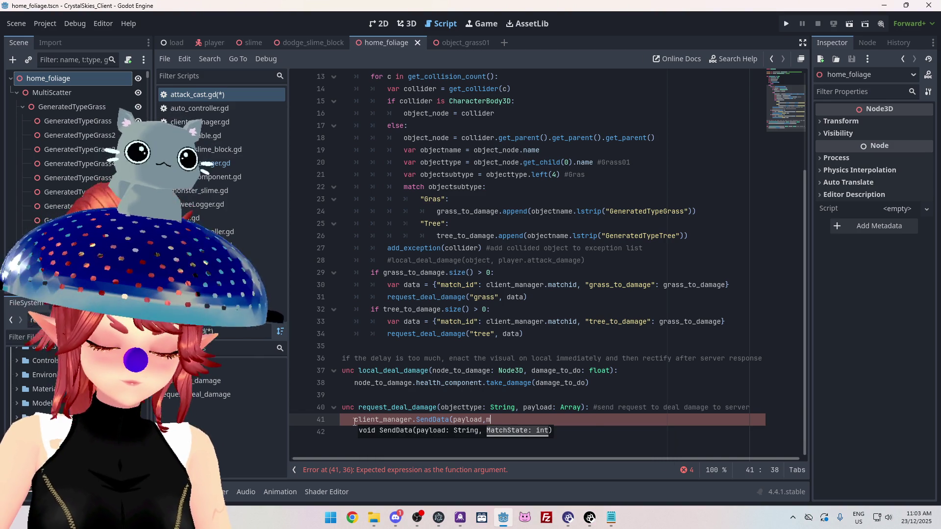
pyautogui.write('atch_sta')
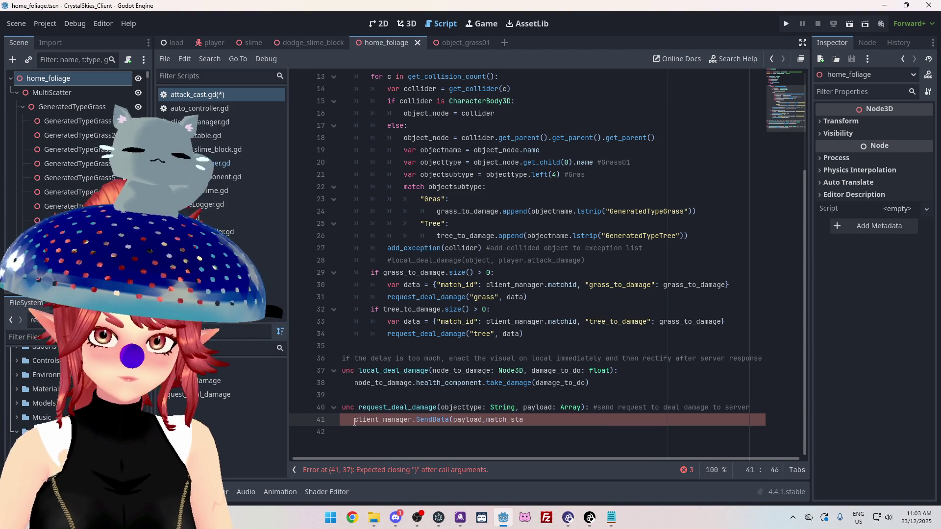
pyautogui.write('te)')
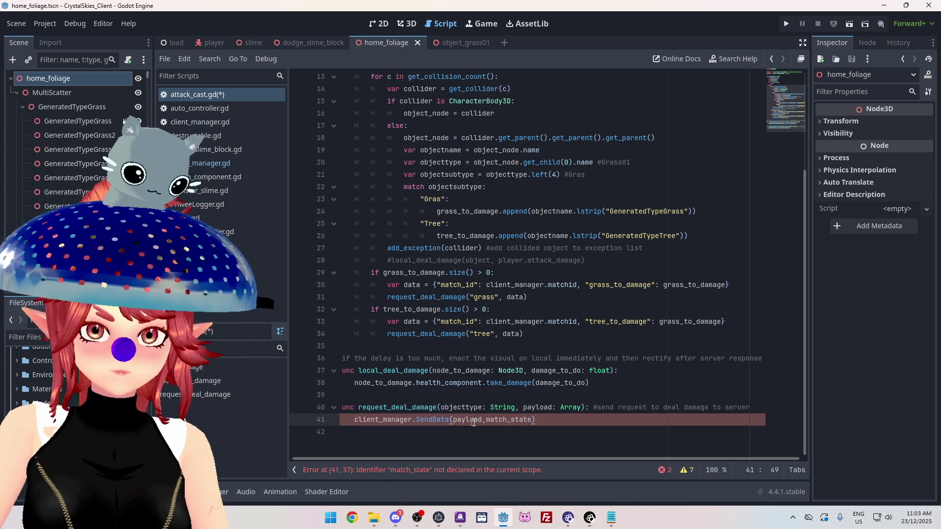
# Change match_state to _match_state and insert a blank line above the SendData call
pyautogui.click(486, 420)
pyautogui.write('_')
pyautogui.click(355, 421)
pyautogui.press('Return')
pyautogui.press('Up')
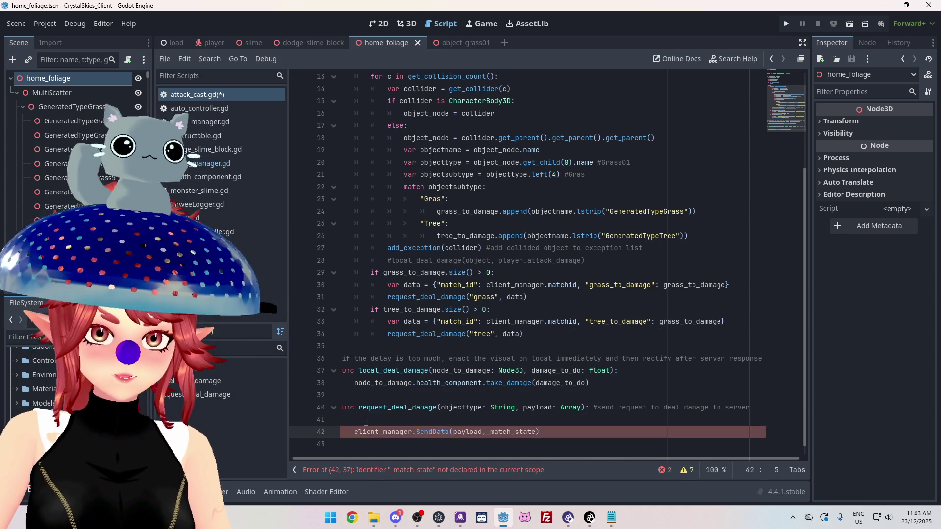
pyautogui.moveTo(378, 459); pyautogui.dragTo(319, 452)
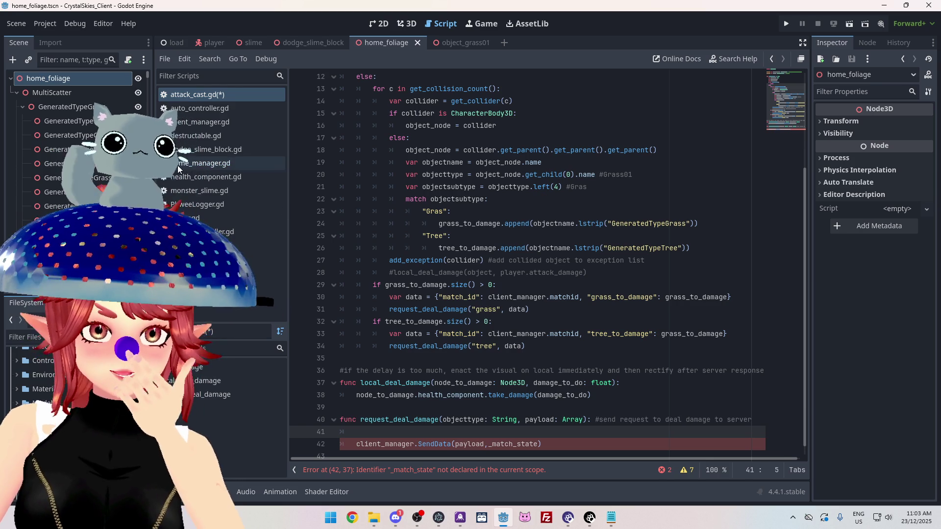
pyautogui.click(186, 122)
# Add DamageGrass, and DamageTree, after PlayerDeath in the MatchOpCode enum and save client_manager.gd
pyautogui.scroll(20, 509, 270)
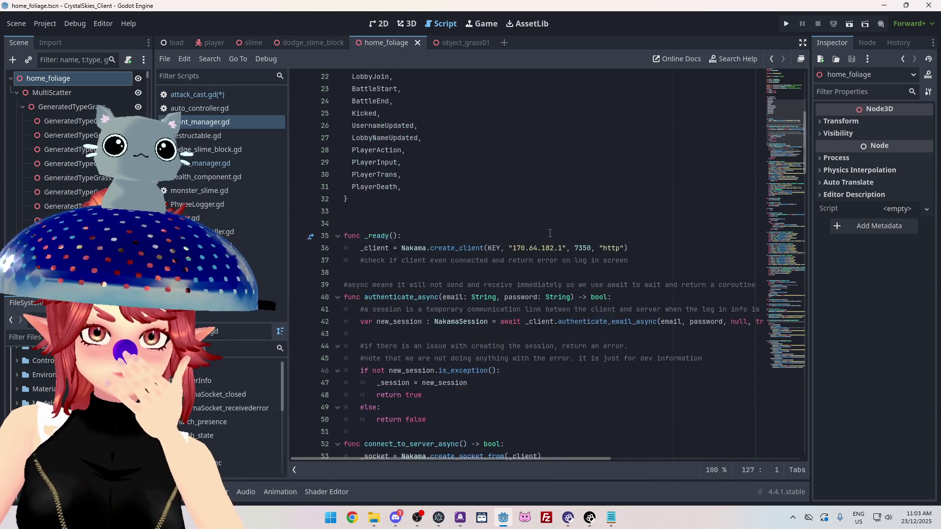
pyautogui.scroll(-1, 508, 270)
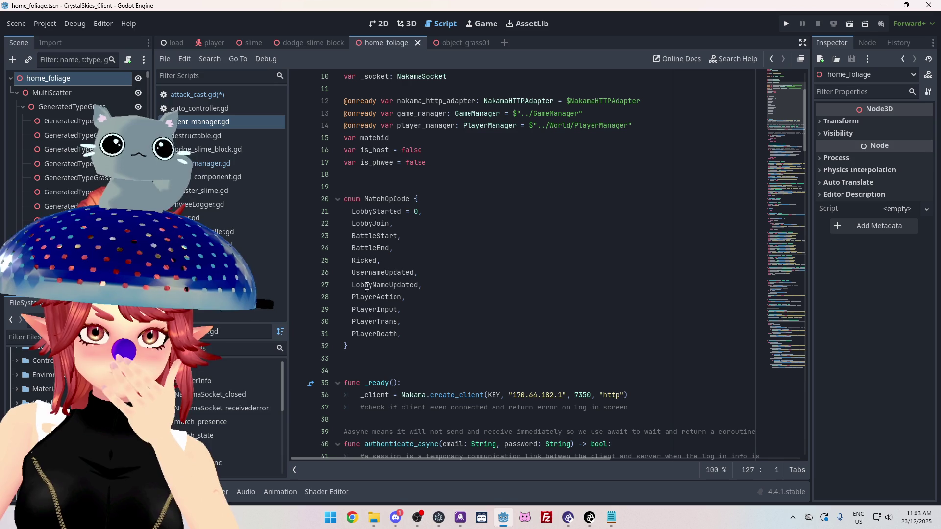
pyautogui.click(463, 334)
pyautogui.press('Return')
pyautogui.press('Tab')
pyautogui.write('DamageGras')
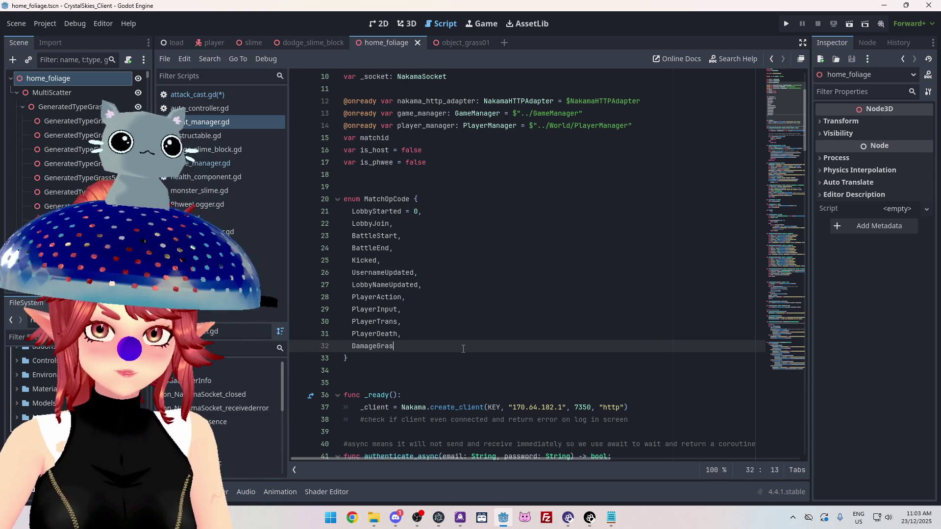
pyautogui.write('s,')
pyautogui.press('Return')
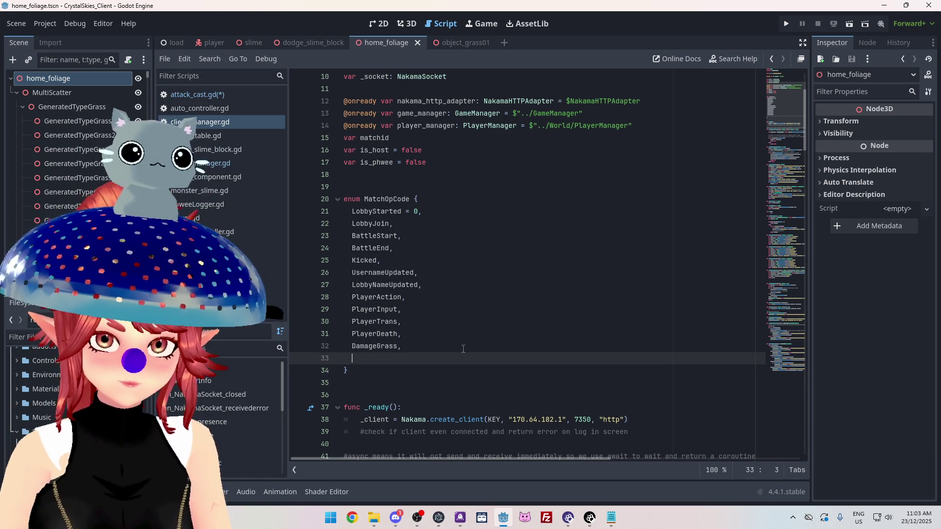
pyautogui.write('DamageTree')
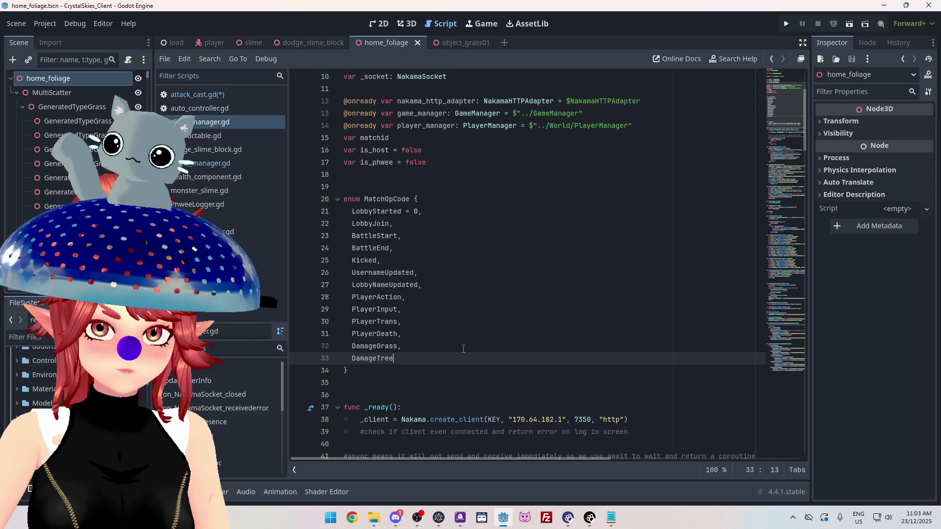
pyautogui.write(',')
pyautogui.hotkey('ctrl', 's')
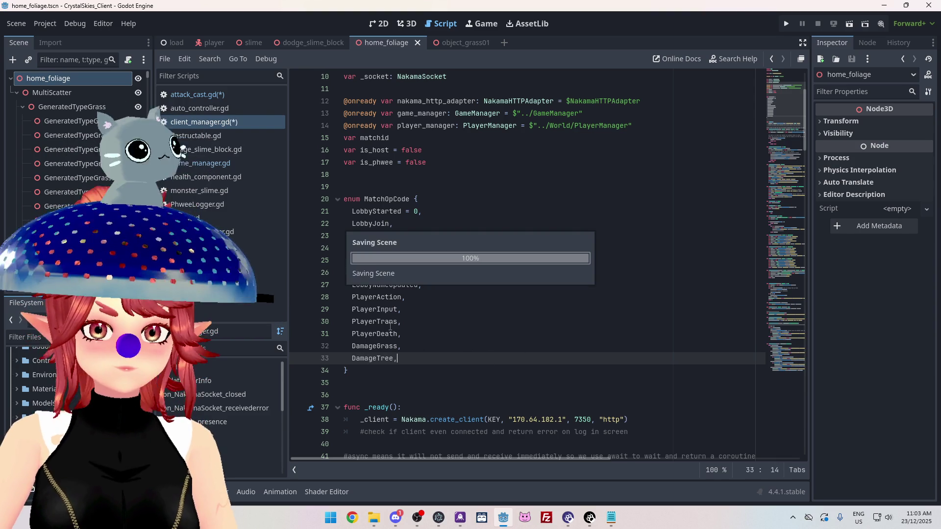
pyautogui.scroll(-20, 782, 187)
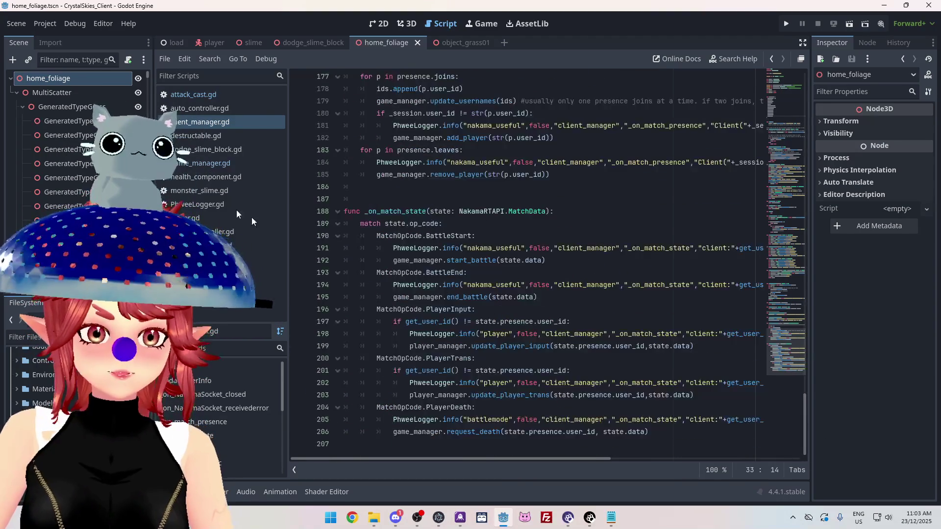
pyautogui.click(195, 163)
# Replace the grass and tree request_deal_damage calls with copies of client_manager.SendData(payload,_match_state)
pyautogui.click(191, 95)
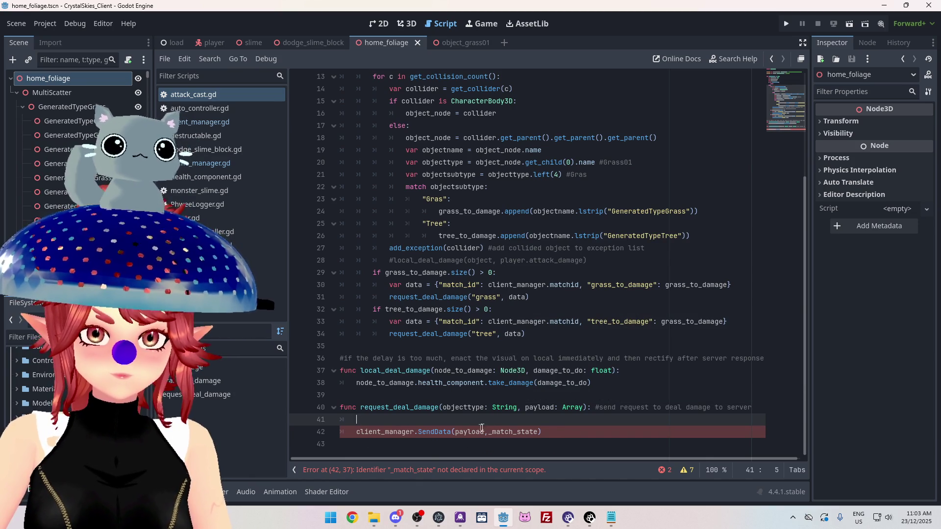
pyautogui.moveTo(553, 433); pyautogui.dragTo(356, 432)
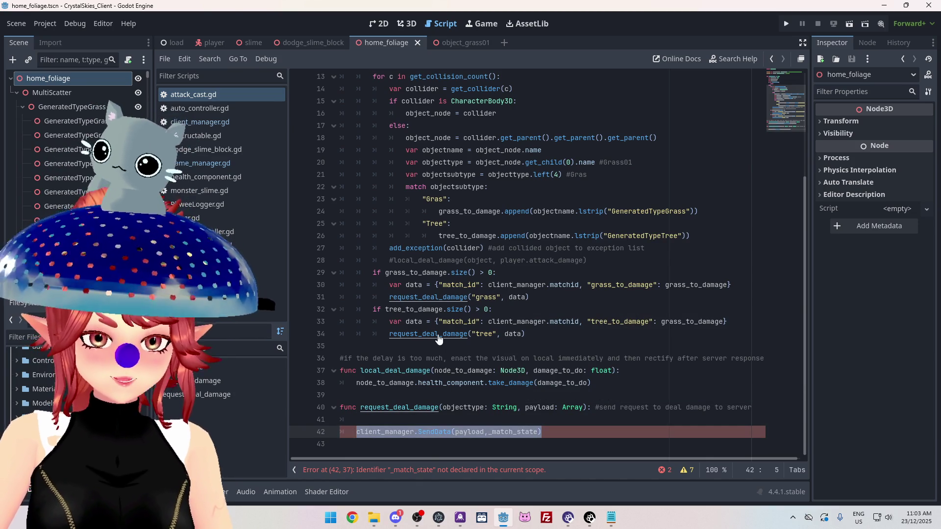
pyautogui.hotkey('ctrl', 'c')
pyautogui.moveTo(529, 297); pyautogui.dragTo(389, 297)
pyautogui.hotkey('ctrl', 'v')
pyautogui.moveTo(525, 333); pyautogui.dragTo(389, 334)
pyautogui.hotkey('ctrl', 'v')
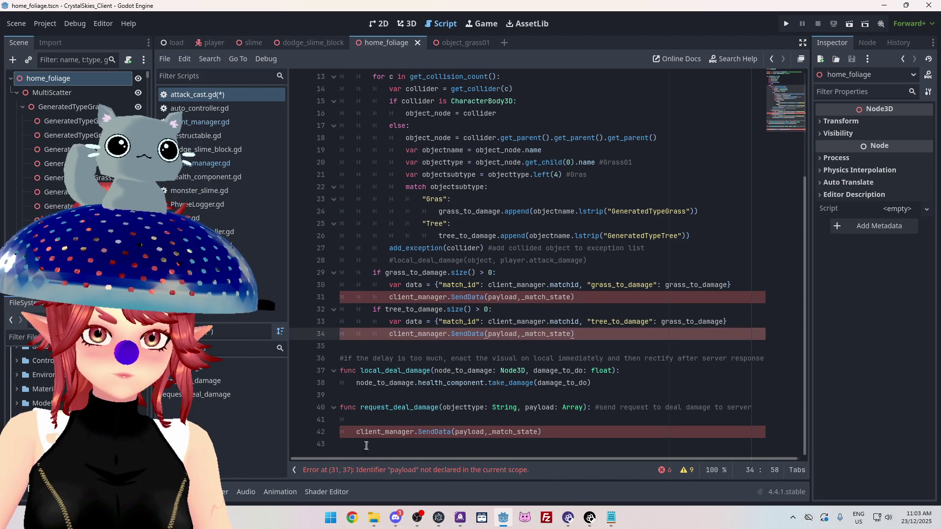
# Delete the now-unused request_deal_damage function
pyautogui.moveTo(546, 433); pyautogui.dragTo(329, 420)
pyautogui.press('BackSpace')
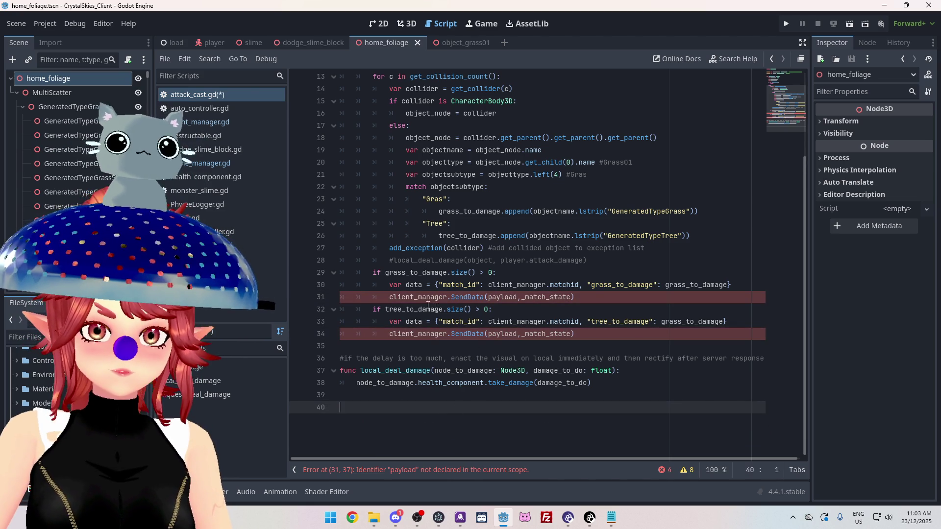
pyautogui.click(424, 297)
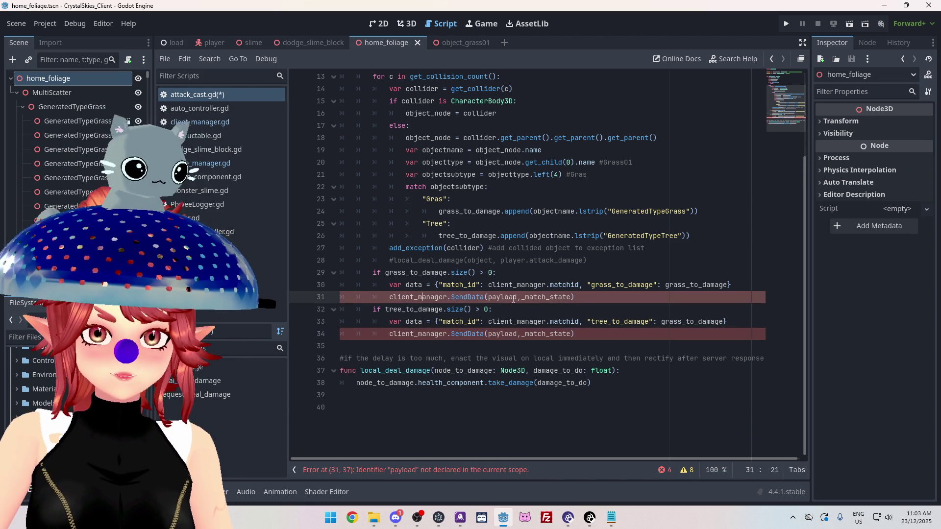
# Replace payload with data in both the grass and tree SendData calls
pyautogui.doubleClick(408, 285)
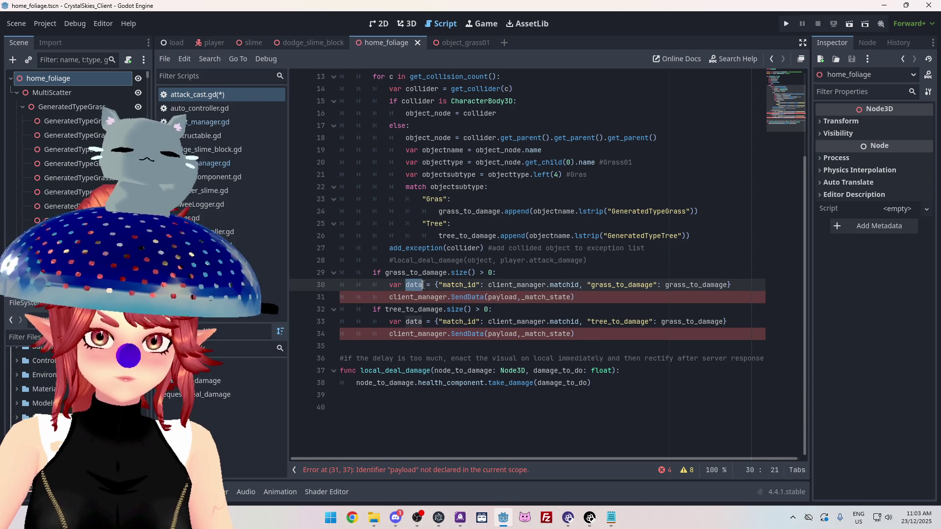
pyautogui.moveTo(489, 297); pyautogui.dragTo(509, 297)
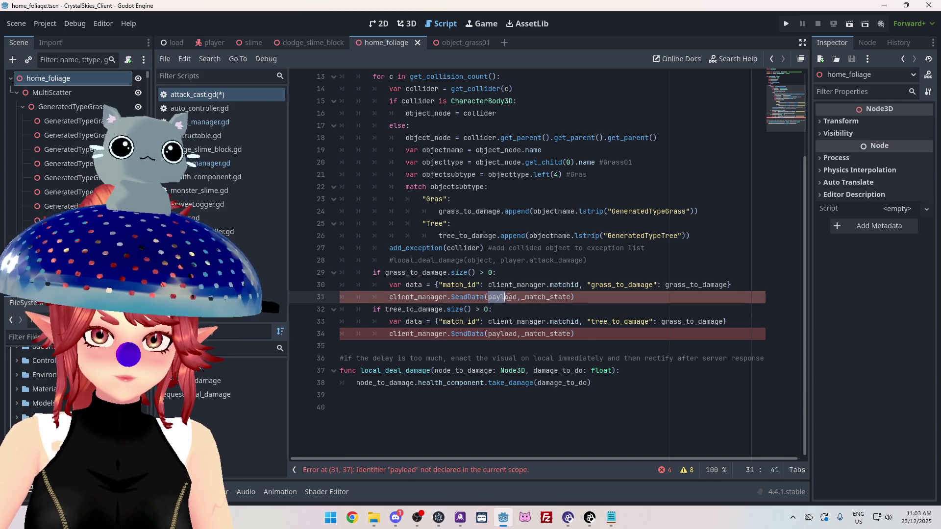
pyautogui.hotkey('ctrl', 'v')
pyautogui.click(490, 335)
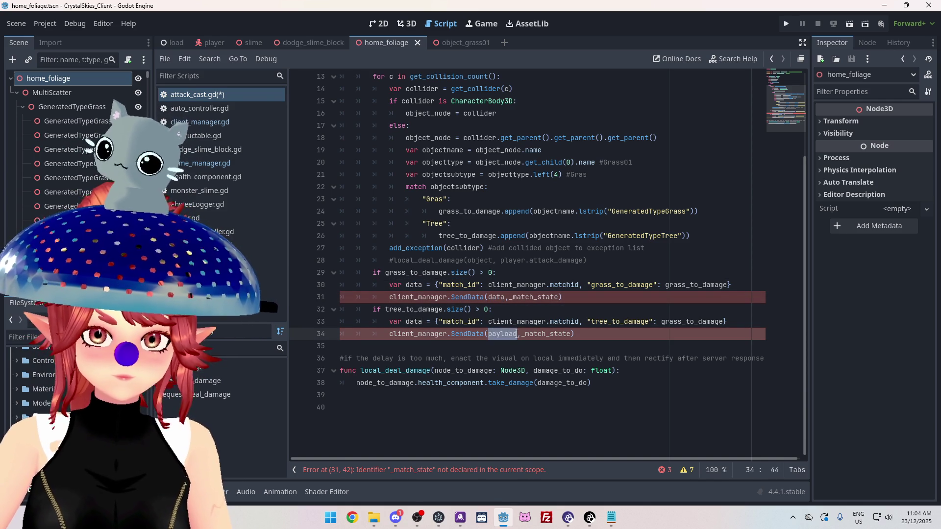
pyautogui.hotkey('ctrl', 'v')
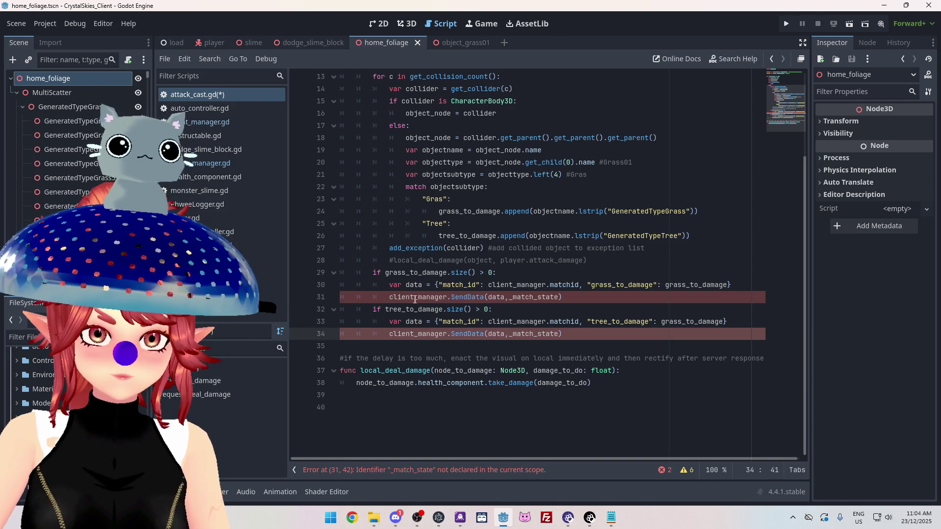
pyautogui.click(378, 344)
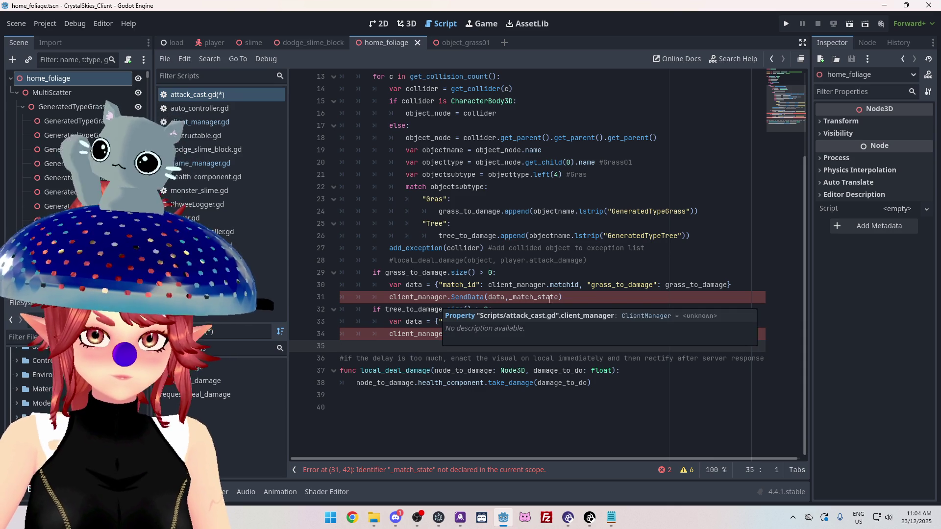
# Set the grass SendData op code to client_manager.MatchOpCode.DamageGrass
pyautogui.click(565, 298)
pyautogui.moveTo(509, 299); pyautogui.dragTo(558, 299)
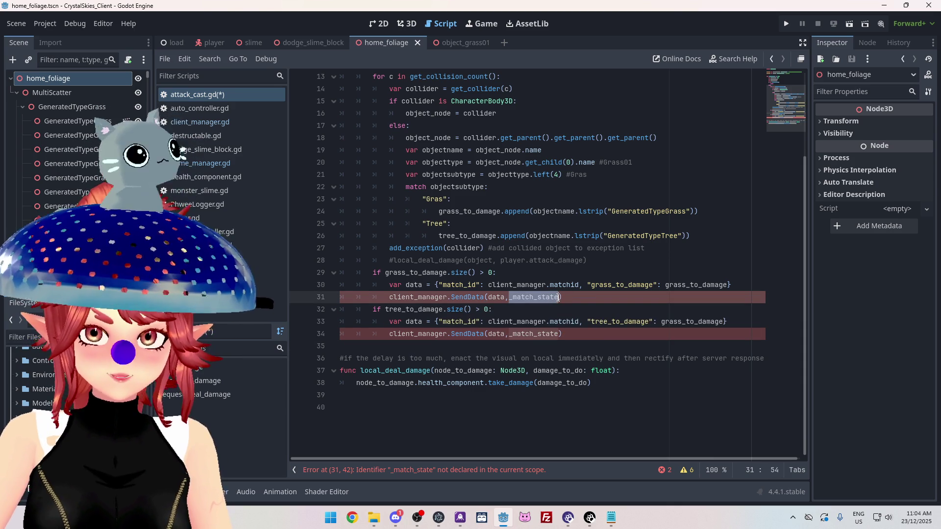
pyautogui.write('clien')
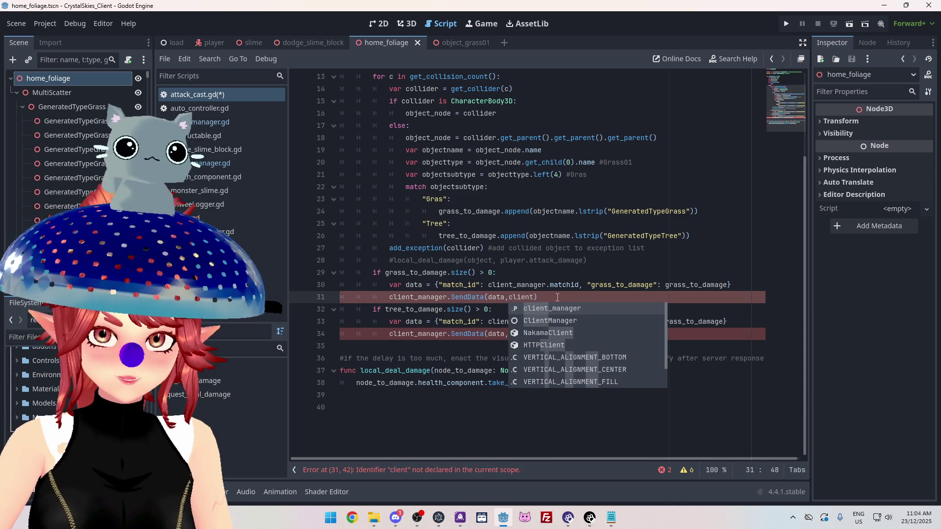
pyautogui.press('Return')
pyautogui.scroll(1, 557, 297)
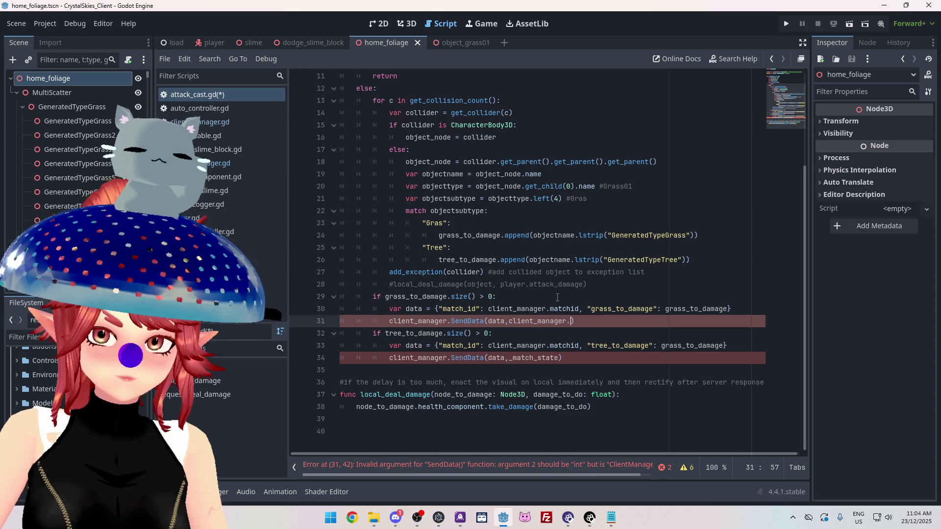
pyautogui.write('.Mat')
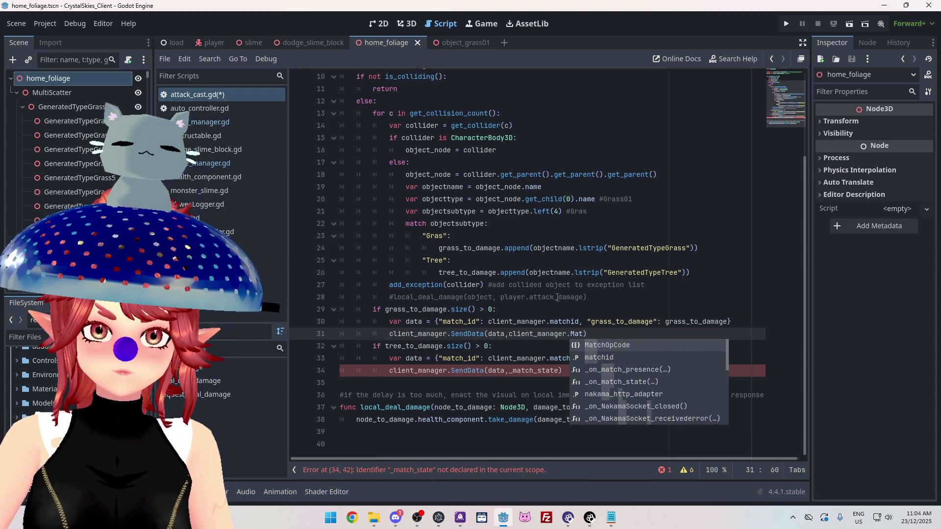
pyautogui.press('Return')
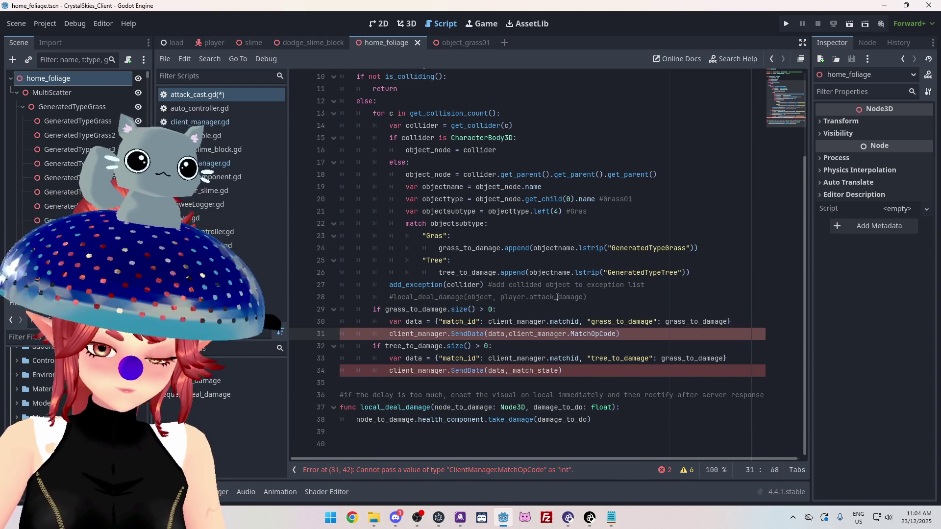
pyautogui.write('.')
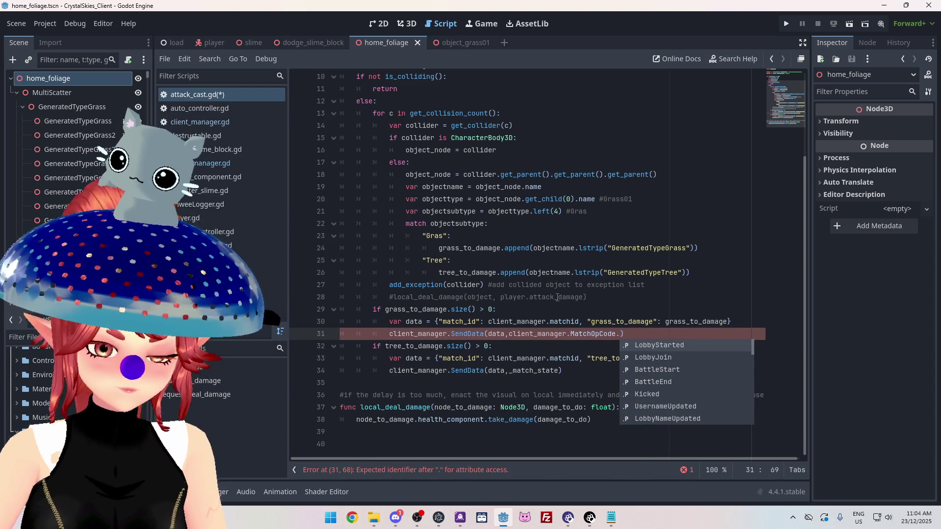
pyautogui.press('Down')
pyautogui.press('Down')
pyautogui.press('Down')
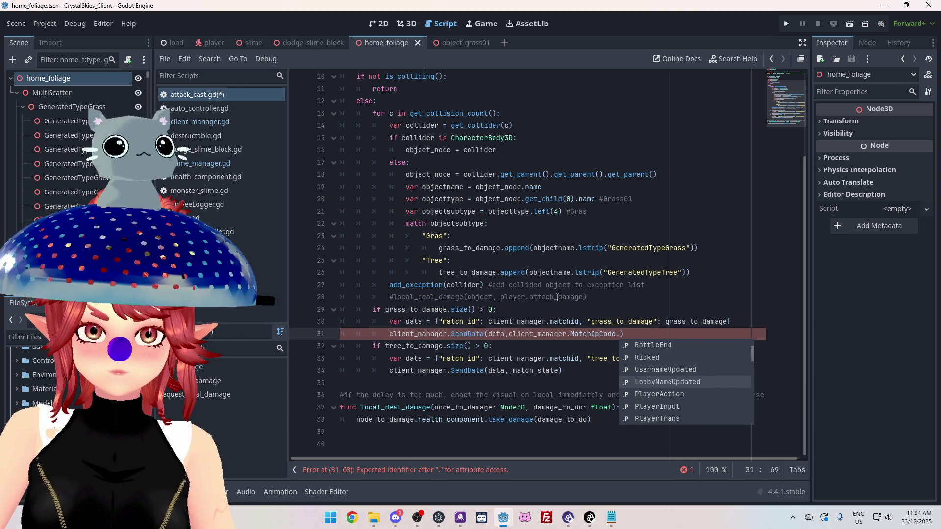
pyautogui.write('DamageGrass')
pyautogui.press('Return')
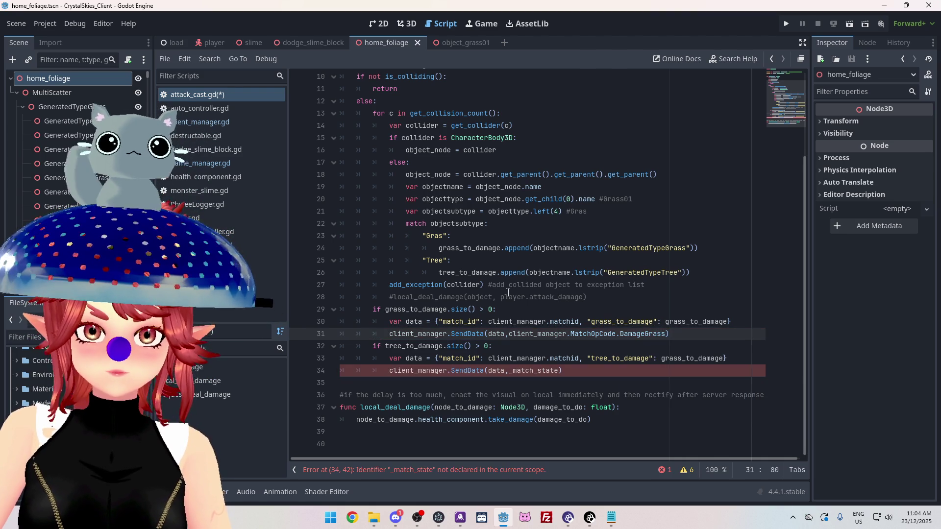
# Set the tree SendData op code to client_manager.MatchOpCode.DamageTree and save attack_cast.gd
pyautogui.moveTo(510, 335); pyautogui.dragTo(666, 336)
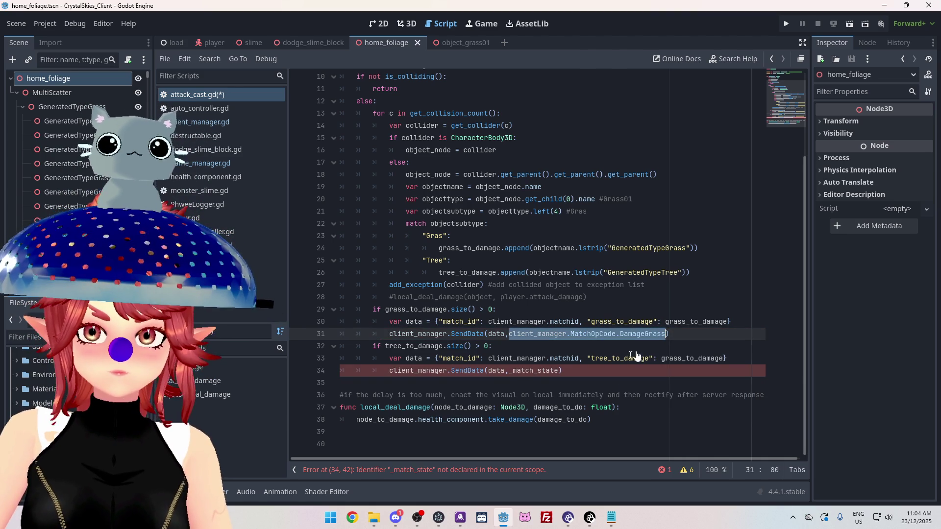
pyautogui.moveTo(510, 371); pyautogui.dragTo(551, 372)
pyautogui.hotkey('ctrl', 'v')
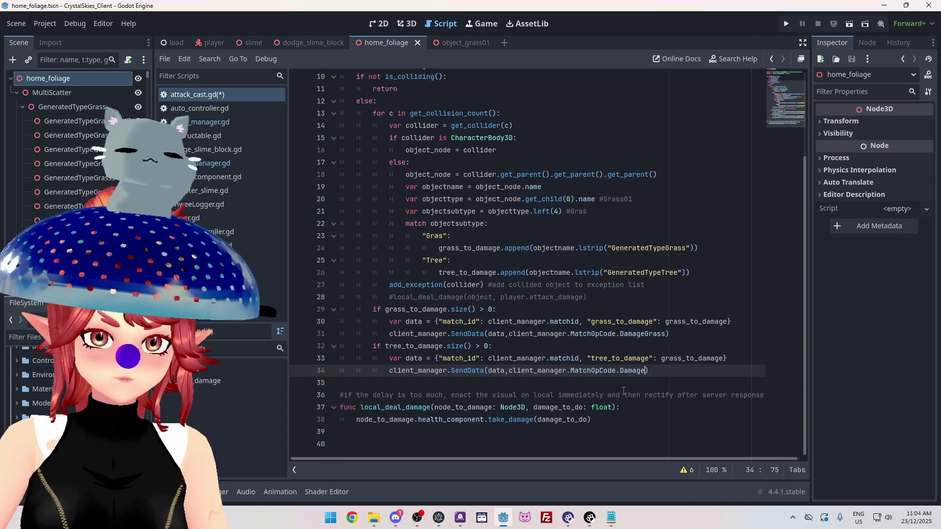
pyautogui.write('Tree')
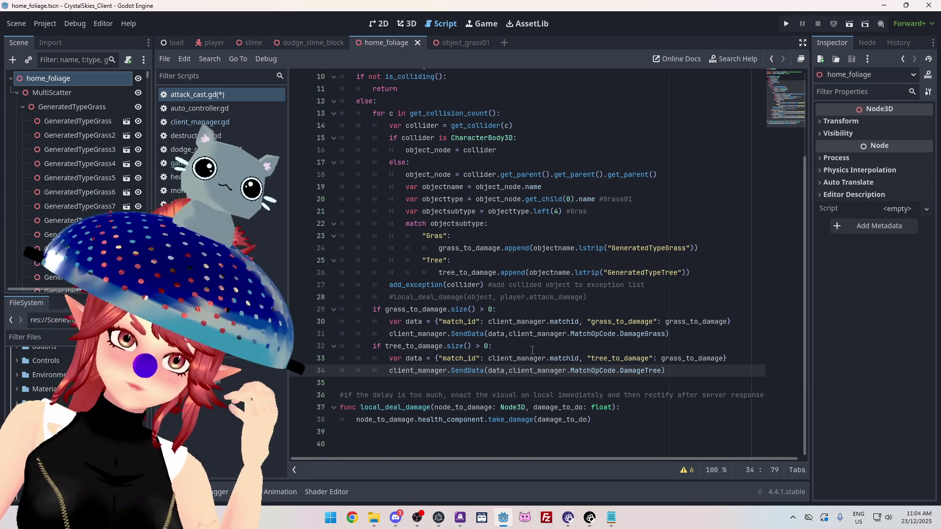
pyautogui.click(532, 349)
pyautogui.hotkey('ctrl', 's')
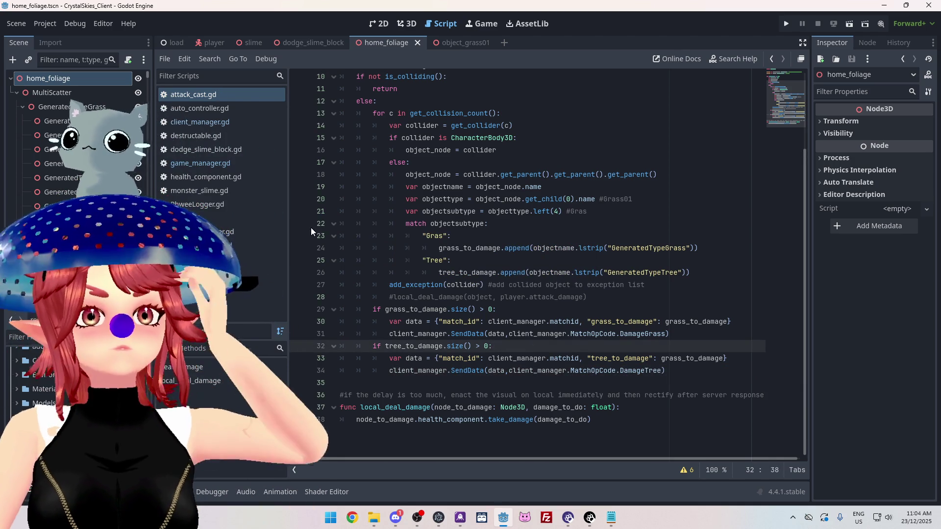
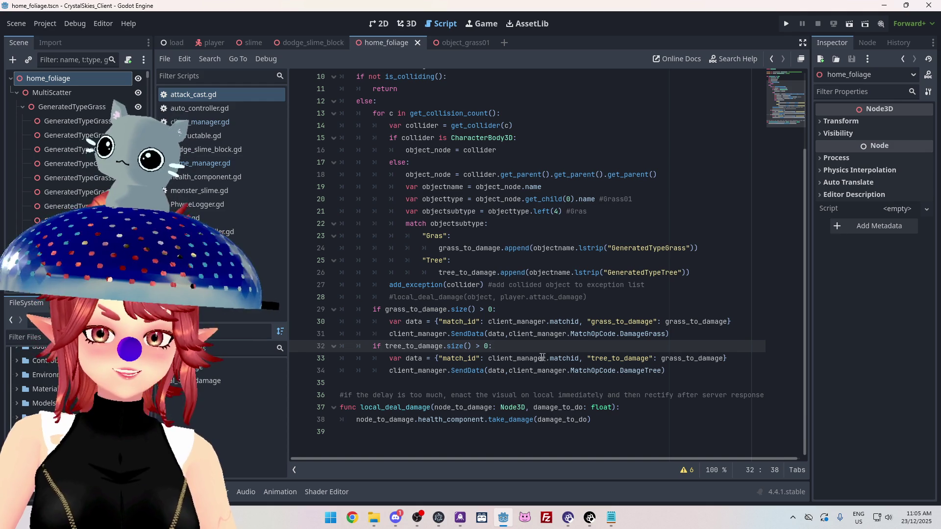
# Check the grass-size and tree-size conditions and the DamageTree send line in the Godot attack script
pyautogui.click(511, 311)
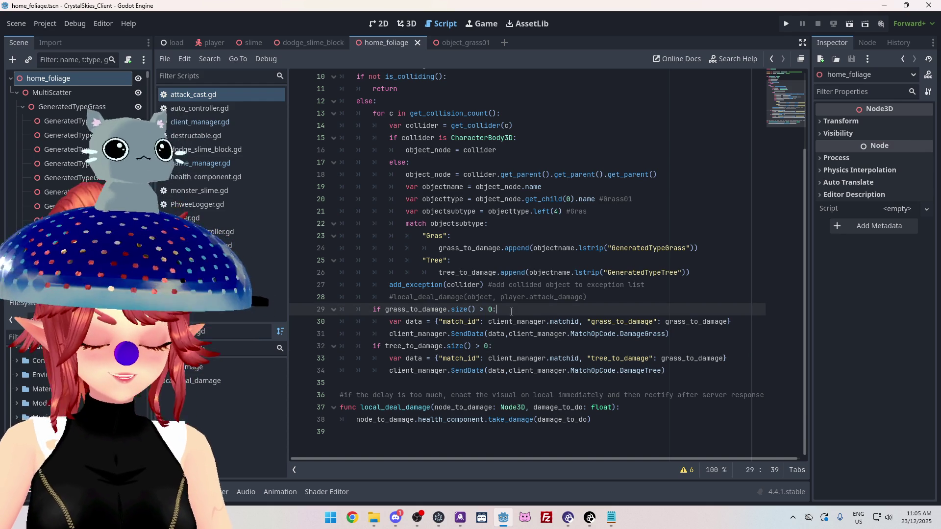
pyautogui.click(525, 345)
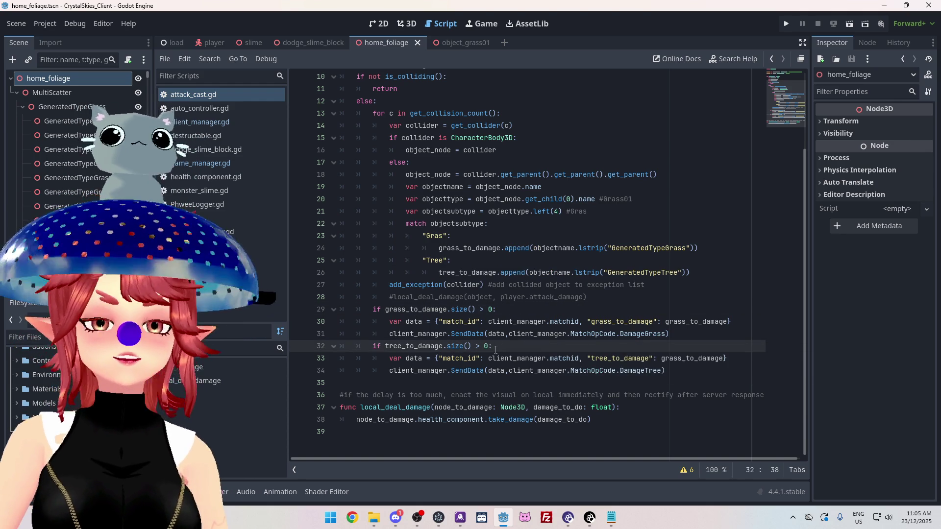
pyautogui.click(668, 369)
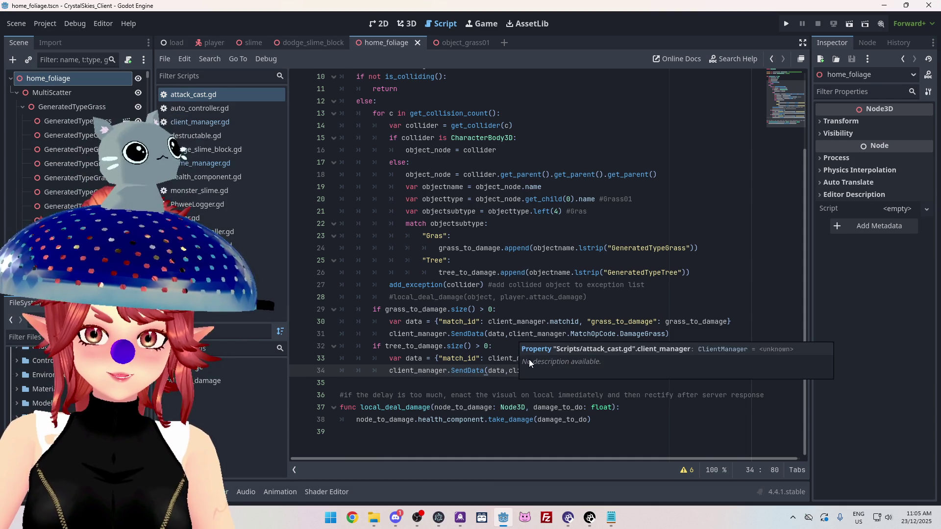
# In nk_lobbyhandler.ts, add DestroyGrass and DestroyTree after PlayerDeath in the MatchOpCode enum
pyautogui.click(611, 518)
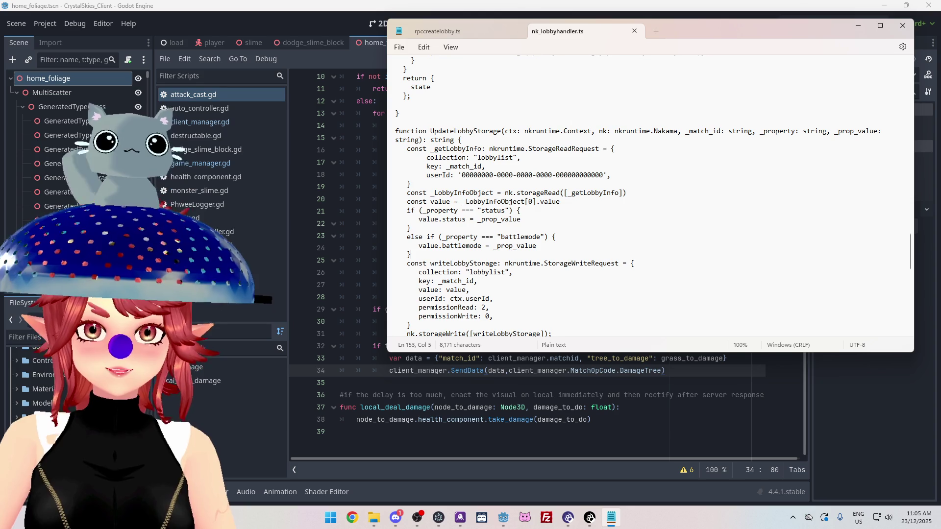
pyautogui.moveTo(689, 33)
pyautogui.mouseDown()
pyautogui.moveTo(634, 60)
pyautogui.moveTo(747, 51)
pyautogui.moveTo(706, 28)
pyautogui.moveTo(556, 68)
pyautogui.mouseUp()
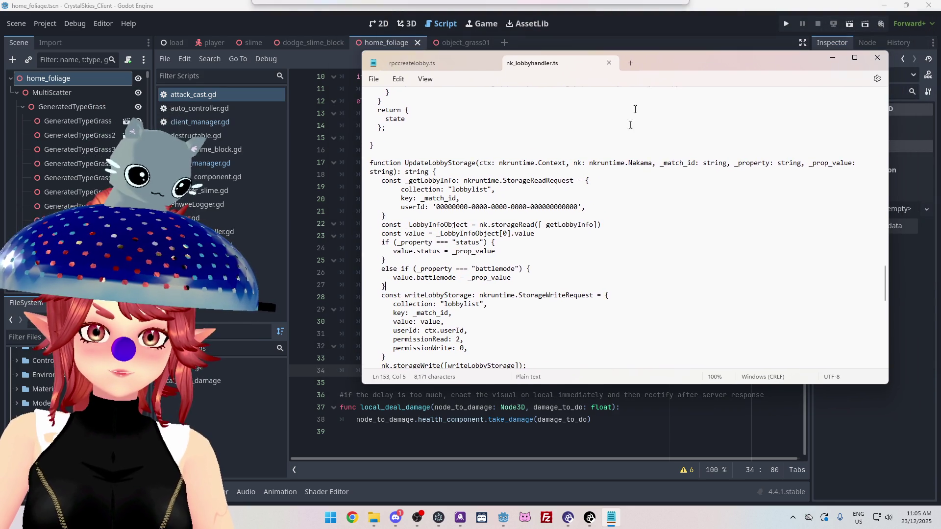
pyautogui.scroll(20, 613, 228)
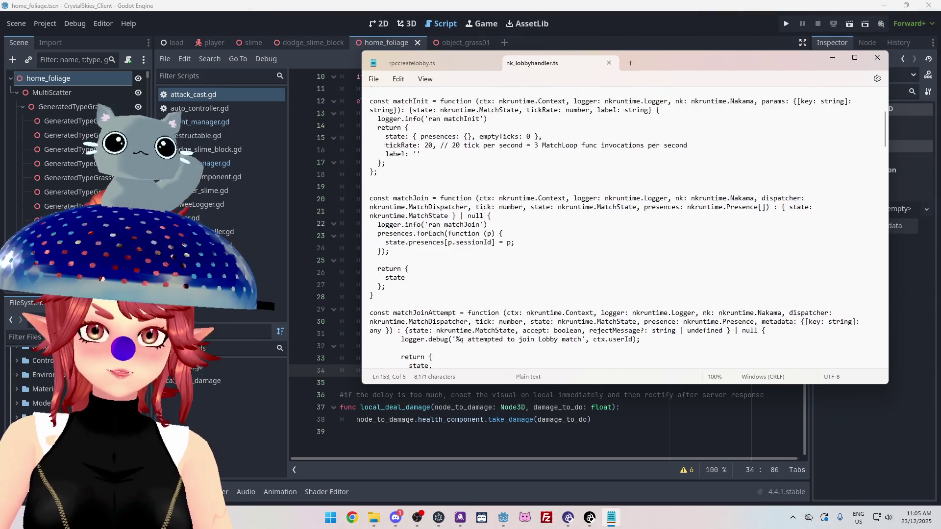
pyautogui.click(440, 195)
pyautogui.press('Return')
pyautogui.write('Detro')
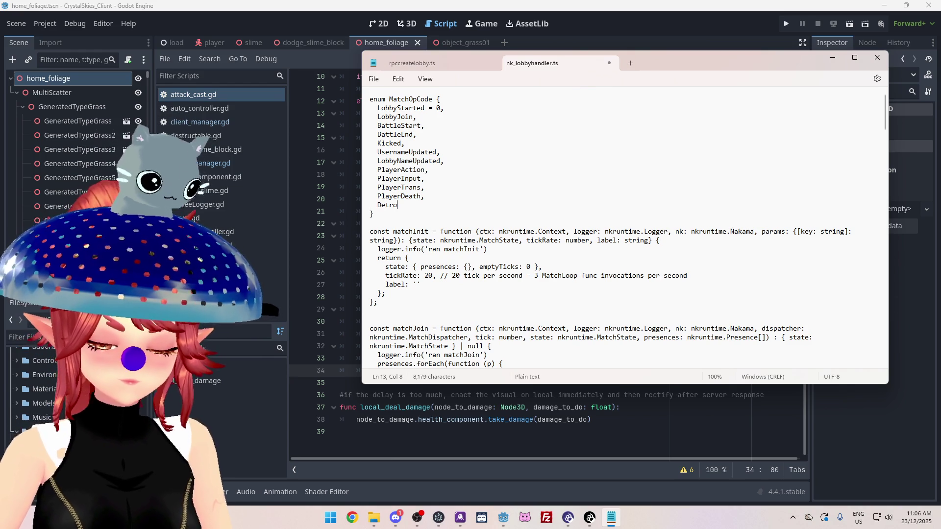
pyautogui.write('yGrass,')
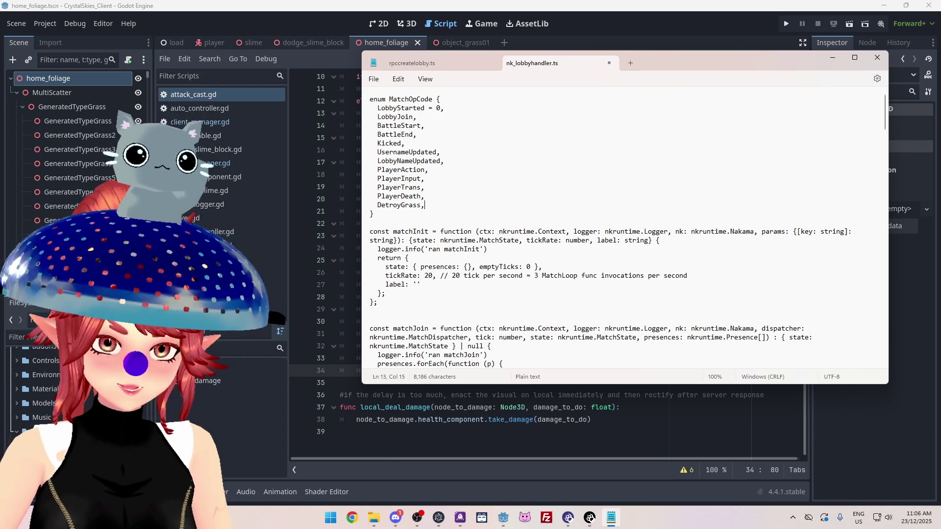
pyautogui.press('Return')
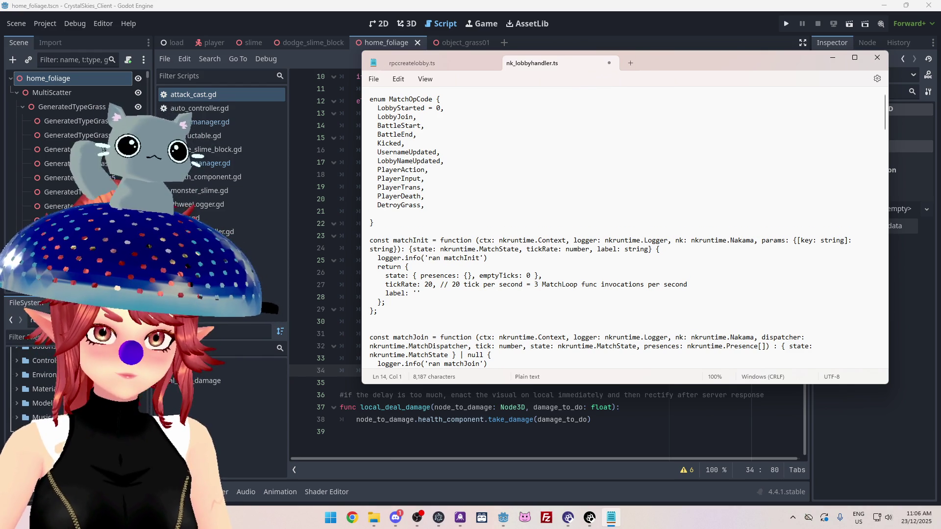
pyautogui.press('Right')
pyautogui.write('s')
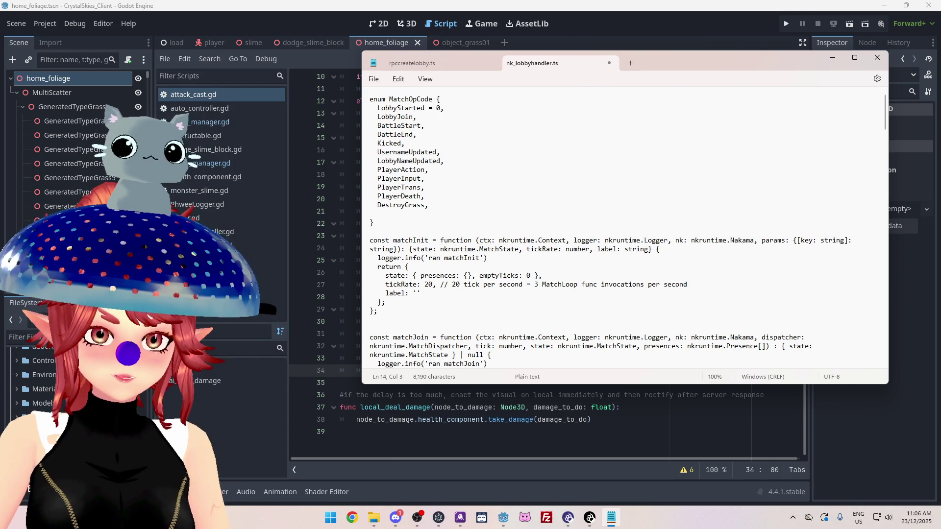
pyautogui.write('DestroyTree')
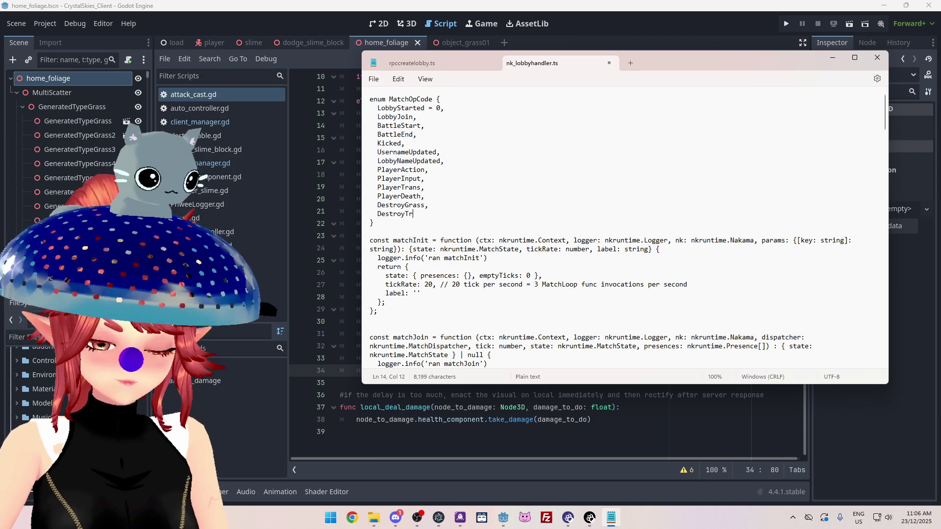
pyautogui.write(',')
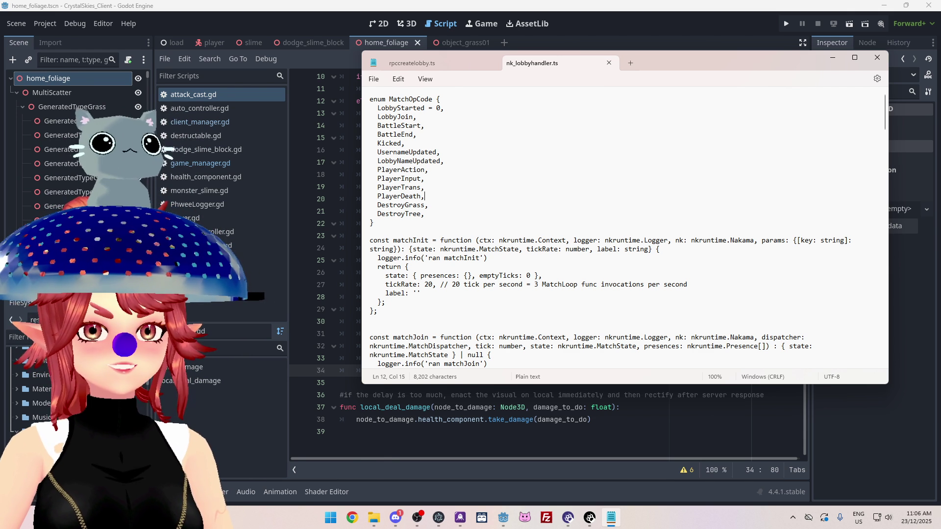
pyautogui.press('Up')
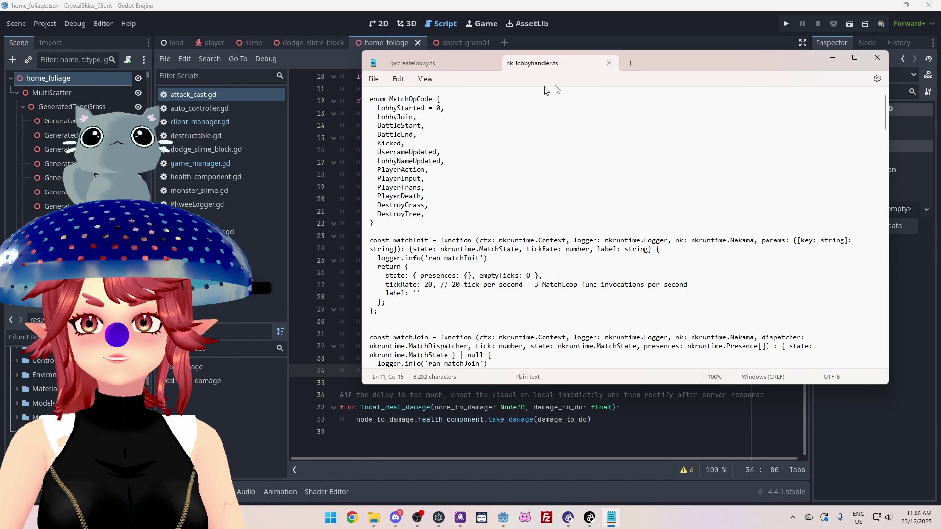
# Save the home_foliage scene from the Godot attack script, then return to nk_lobbyhandler.ts in Notepad
pyautogui.click(597, 31)
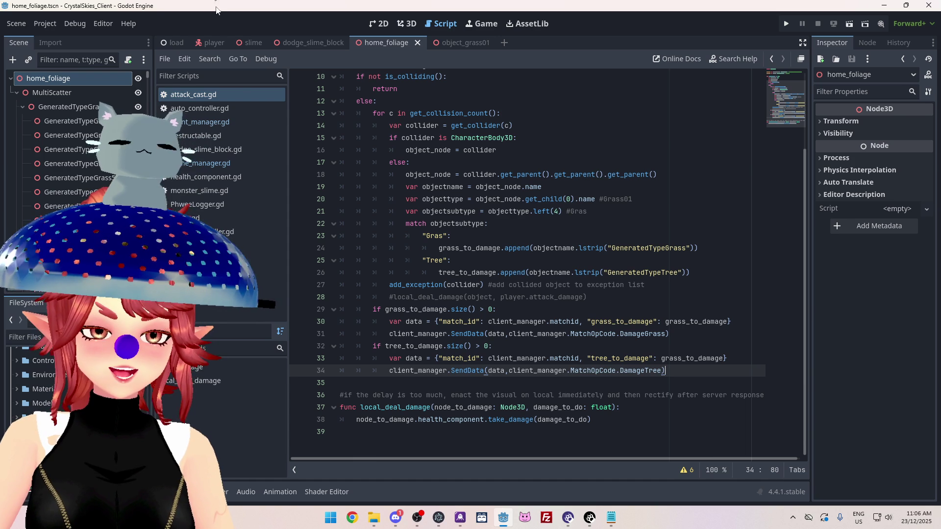
pyautogui.click(586, 314)
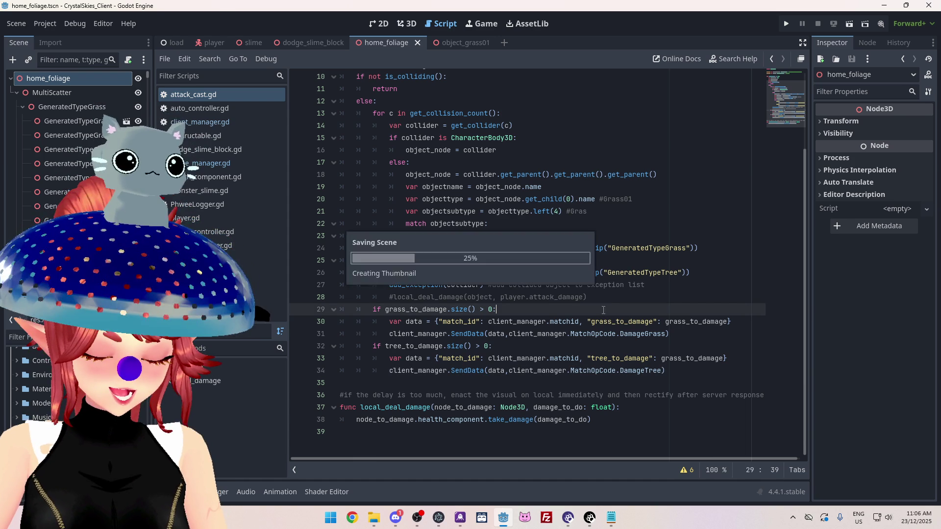
pyautogui.hotkey('alt', 'Tab')
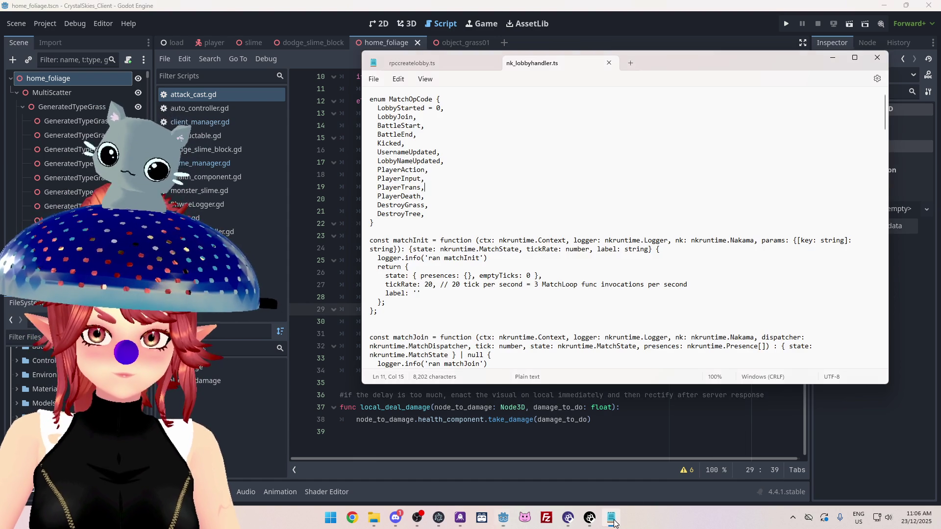
# Duplicate the PlayerDeath else-if branch directly below the original in nk_lobbyhandler.ts
pyautogui.scroll(-8, 625, 227)
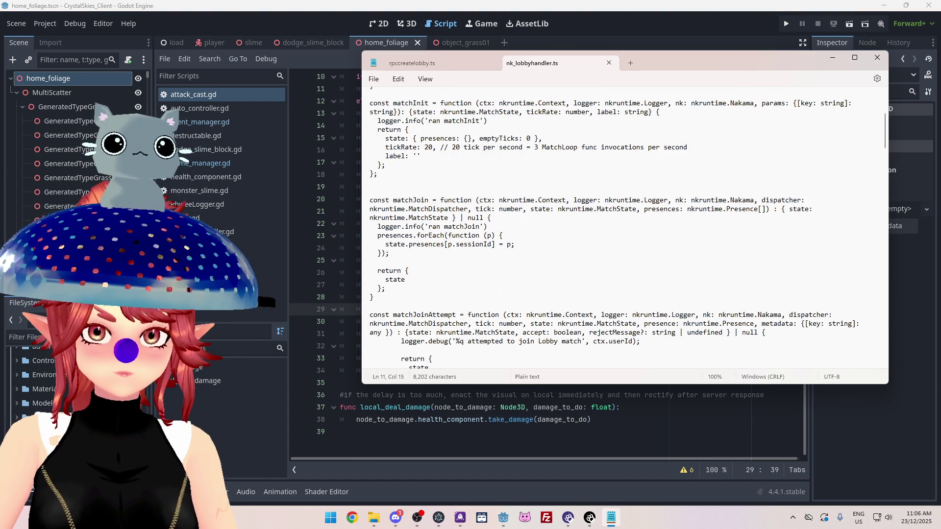
pyautogui.scroll(-15, 625, 227)
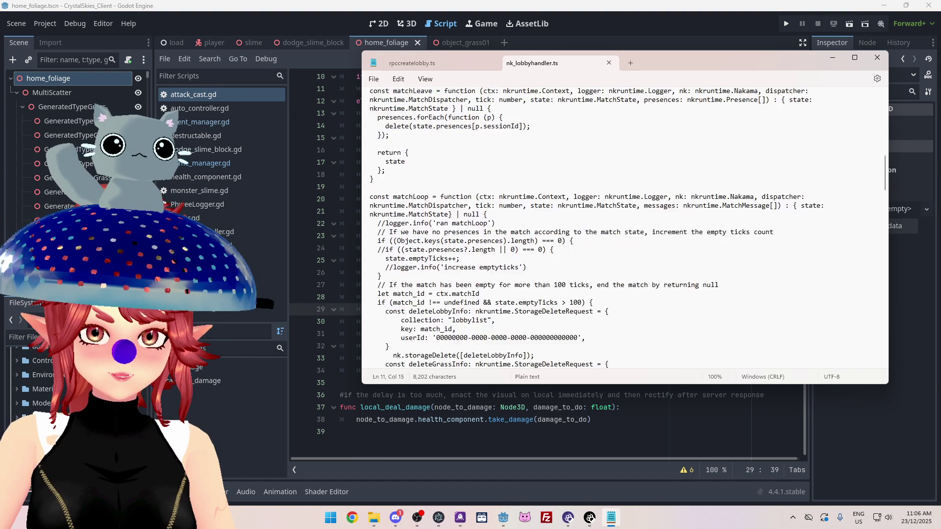
pyautogui.scroll(8, 409, 147)
pyautogui.scroll(-12, 409, 147)
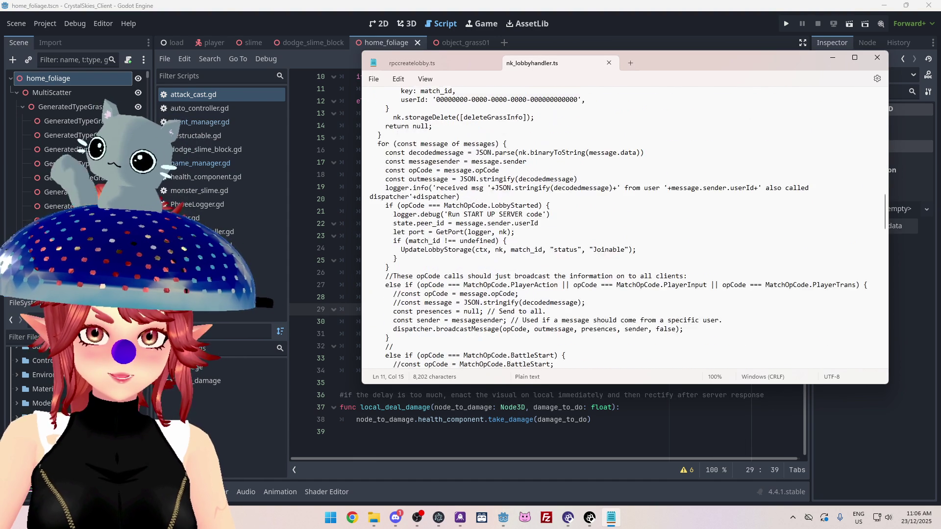
pyautogui.scroll(-7, 409, 147)
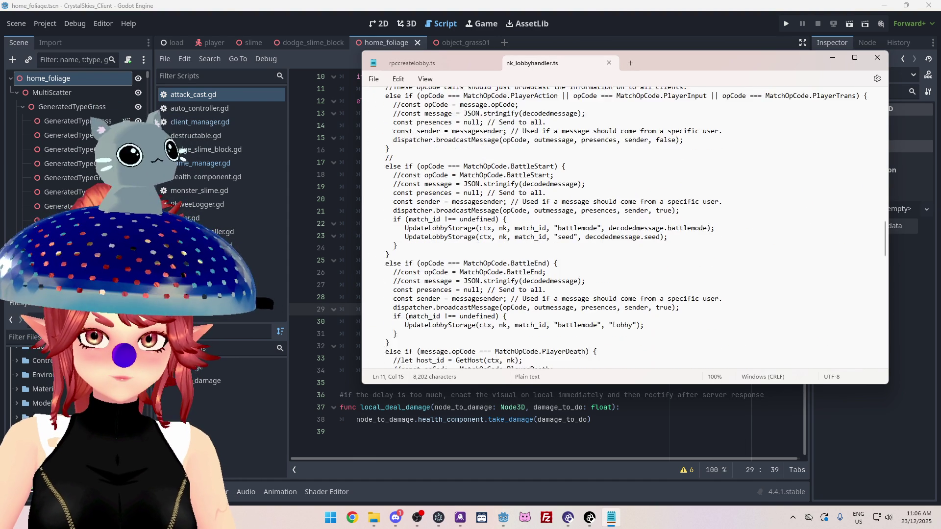
pyautogui.scroll(8, 625, 228)
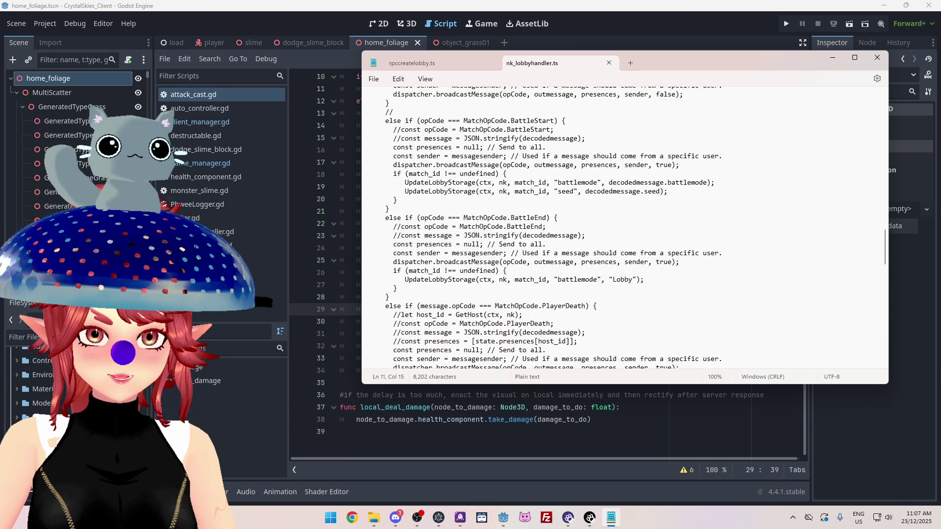
pyautogui.scroll(4, 624, 228)
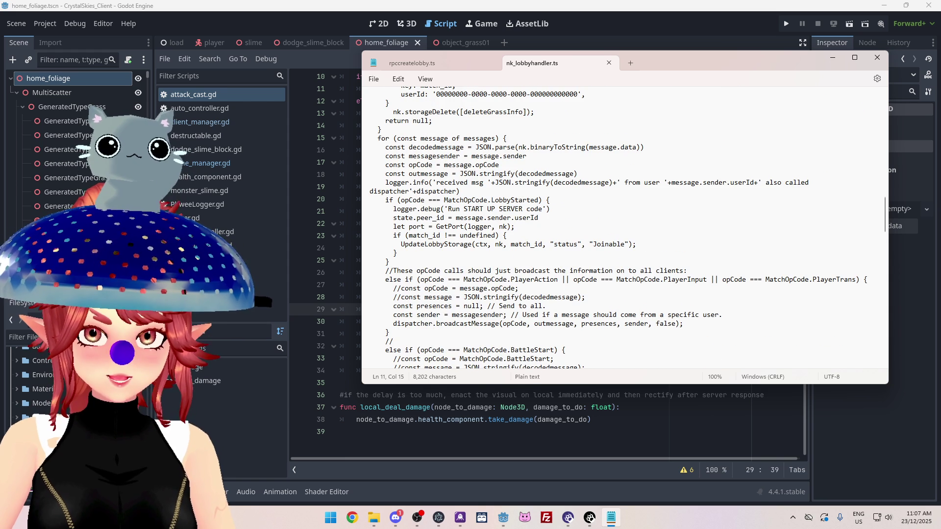
pyautogui.scroll(-4, 624, 228)
pyautogui.scroll(-10, 624, 228)
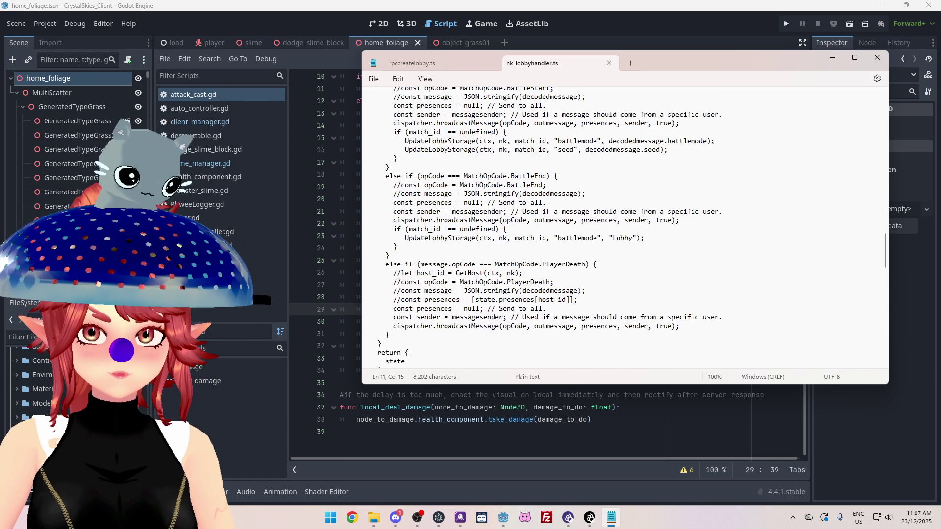
pyautogui.moveTo(681, 63)
pyautogui.mouseDown()
pyautogui.moveTo(683, 384)
pyautogui.moveTo(633, 367)
pyautogui.moveTo(601, 428)
pyautogui.moveTo(620, 167)
pyautogui.mouseUp()
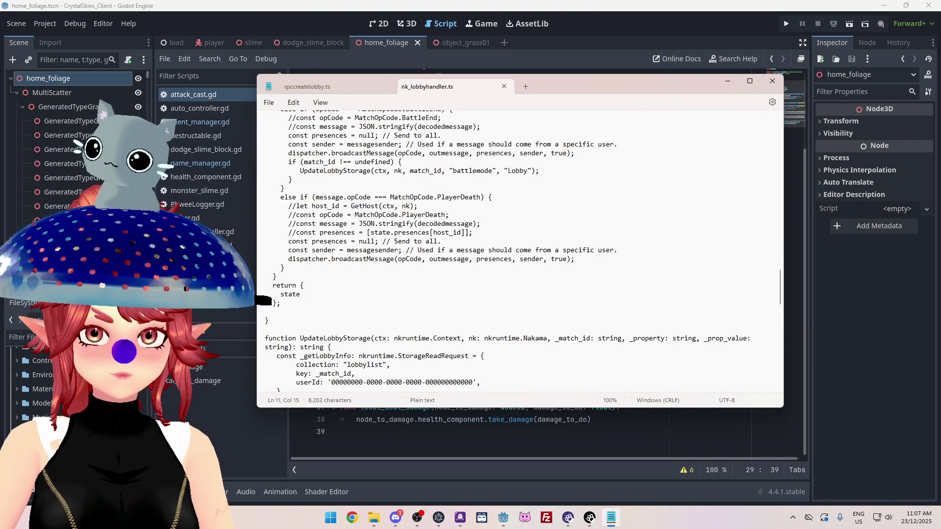
pyautogui.moveTo(280, 197)
pyautogui.mouseDown()
pyautogui.moveTo(485, 226)
pyautogui.moveTo(451, 218)
pyautogui.moveTo(595, 257)
pyautogui.mouseUp()
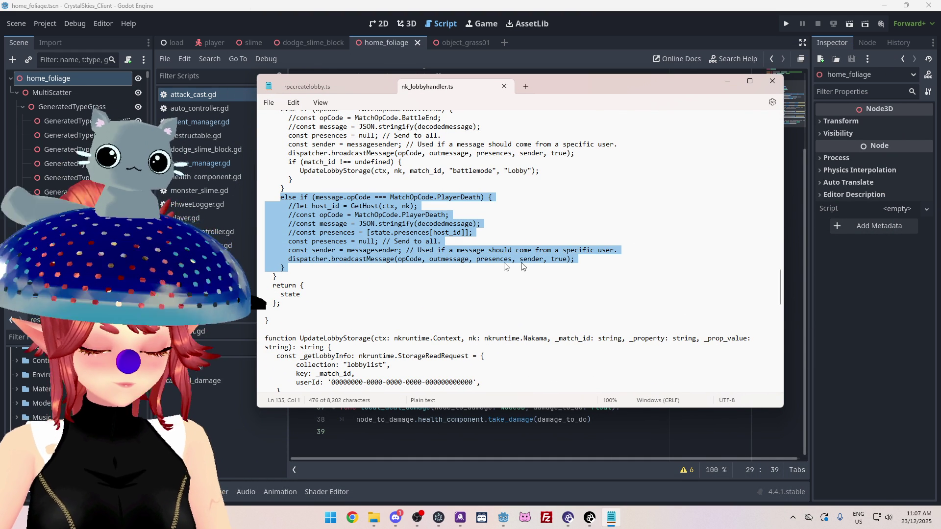
pyautogui.click(350, 269)
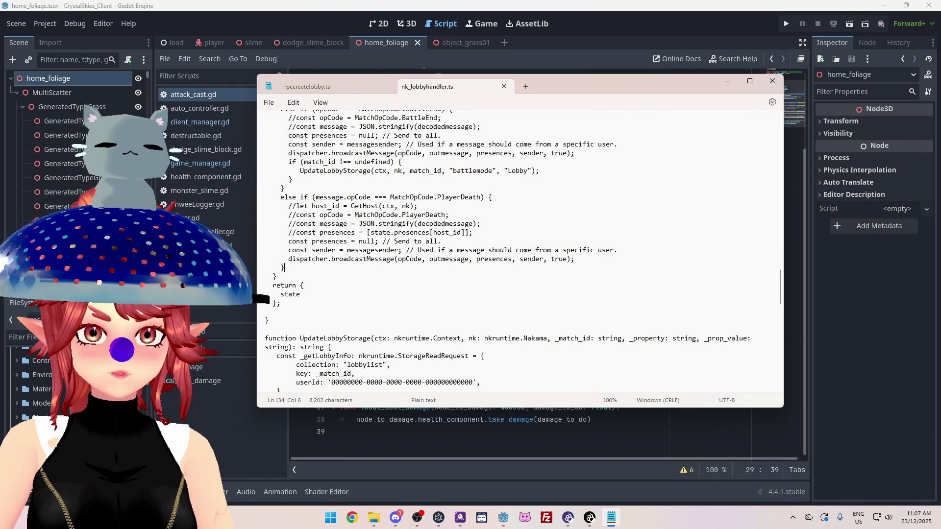
pyautogui.press('Return')
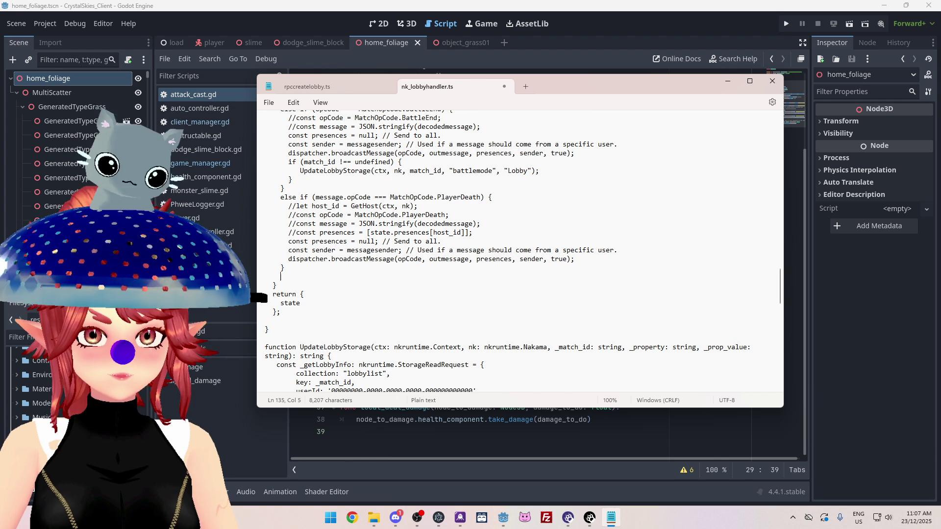
pyautogui.hotkey('ctrl', 'v')
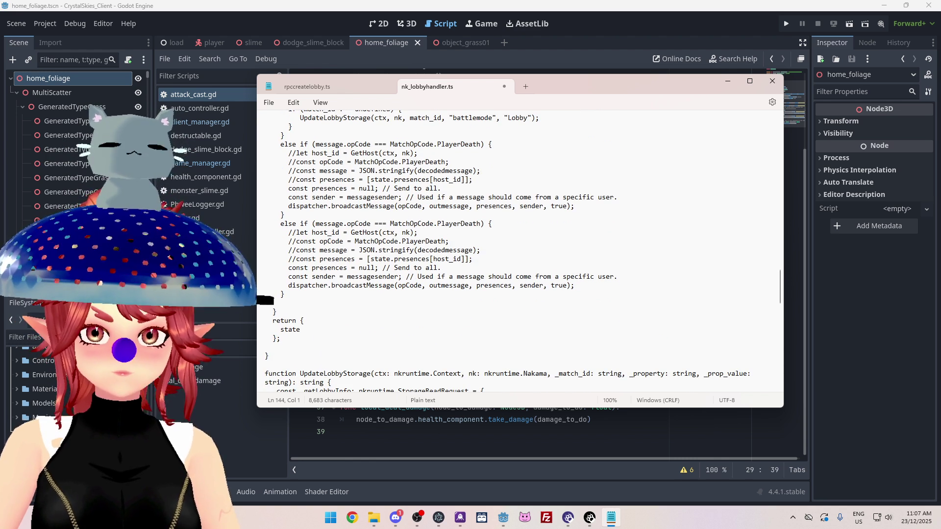
# Change PlayerDeath to DestroyGrass in the copied branch's condition and its commented opCode line
pyautogui.moveTo(437, 224); pyautogui.dragTo(480, 223)
pyautogui.write('Dest')
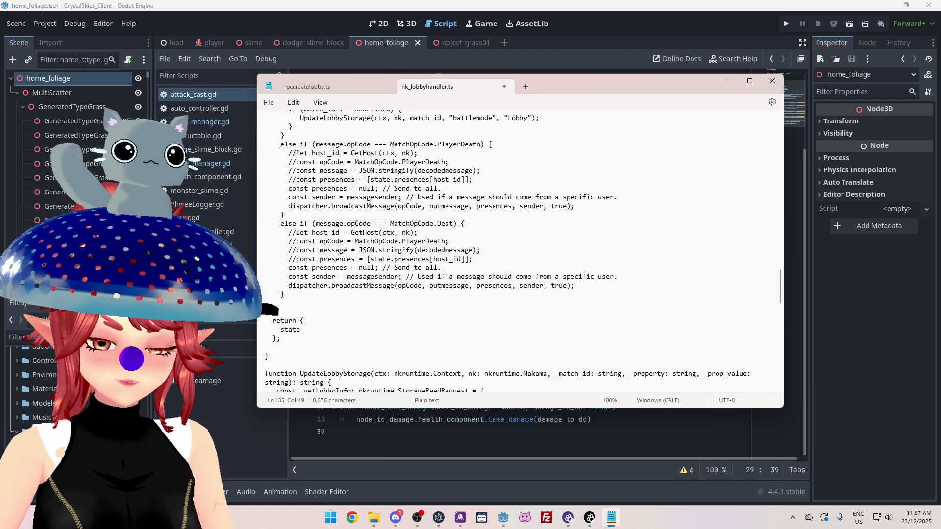
pyautogui.write('royGrass')
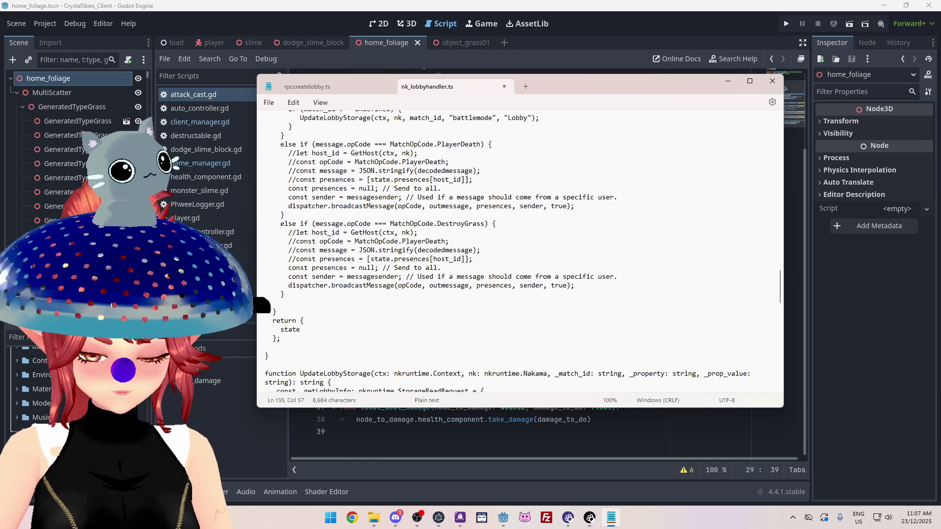
pyautogui.click(336, 232)
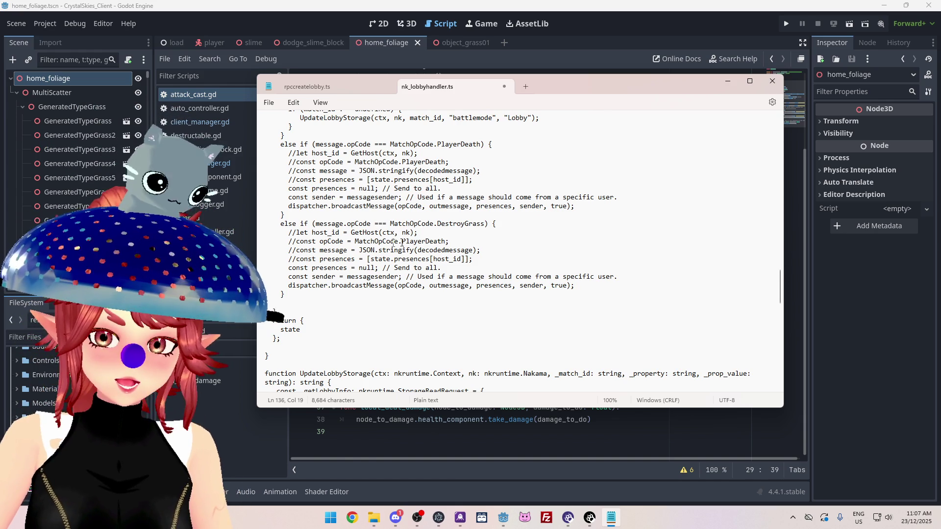
pyautogui.moveTo(402, 241); pyautogui.dragTo(445, 241)
pyautogui.write('Des')
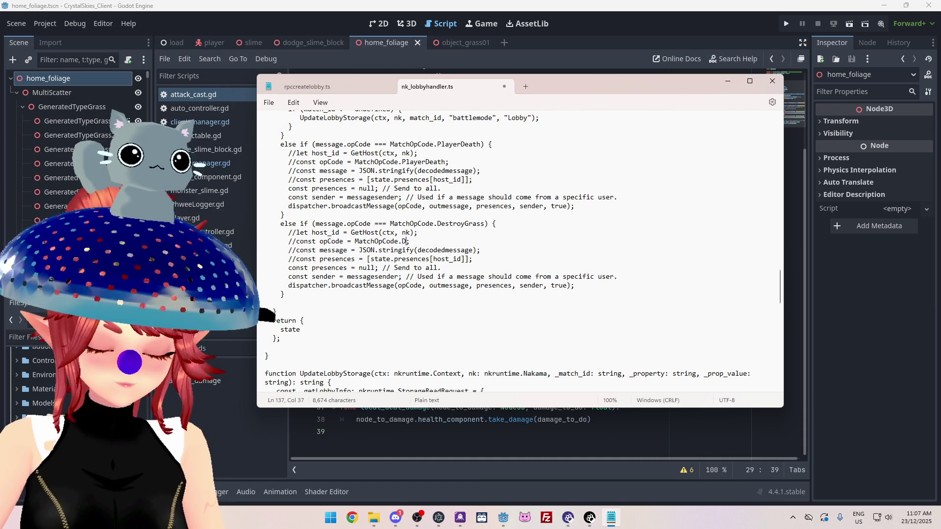
pyautogui.write('troyGrass')
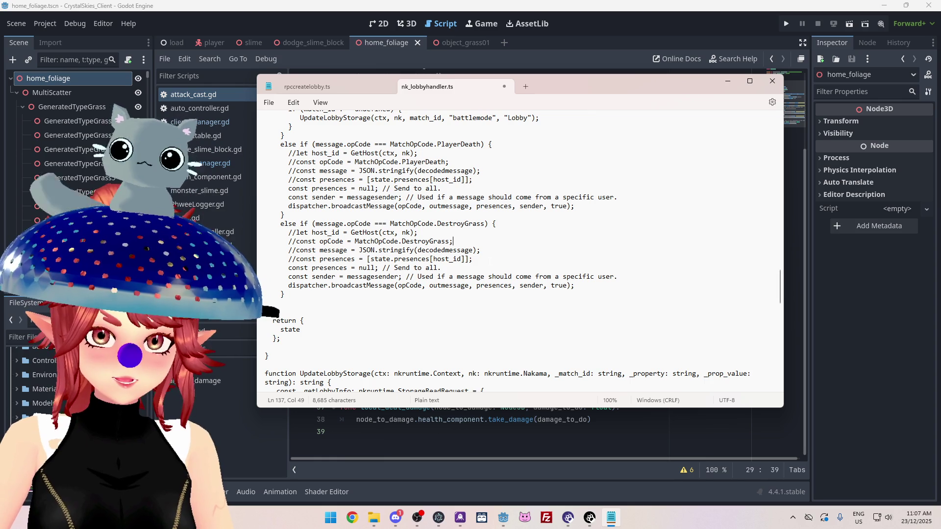
# Delete the commented presences line from the DestroyGrass branch
pyautogui.scroll(-1, 484, 261)
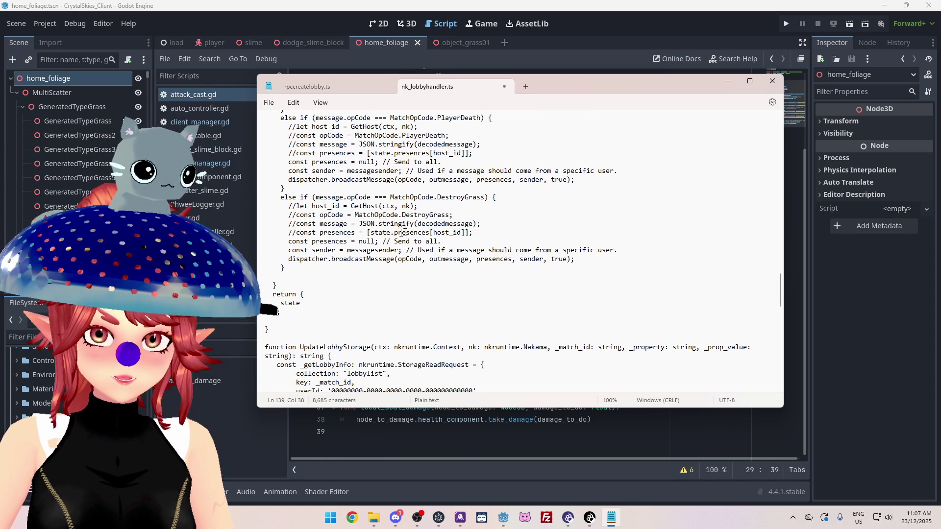
pyautogui.scroll(2, 409, 232)
pyautogui.scroll(1, 390, 218)
pyautogui.scroll(2, 415, 234)
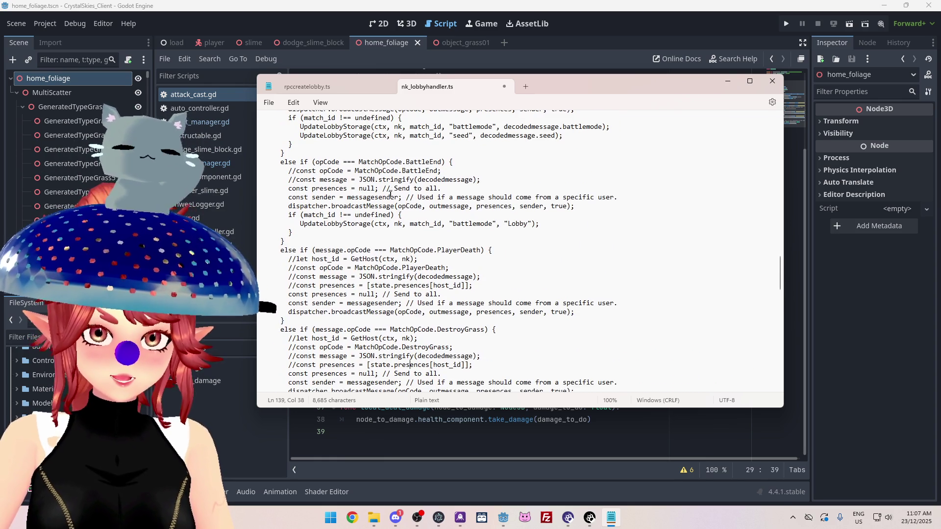
pyautogui.scroll(-2, 393, 316)
pyautogui.moveTo(367, 312)
pyautogui.mouseDown()
pyautogui.moveTo(445, 312)
pyautogui.moveTo(266, 312)
pyautogui.mouseUp()
pyautogui.press('BackSpace')
pyautogui.press('BackSpace')
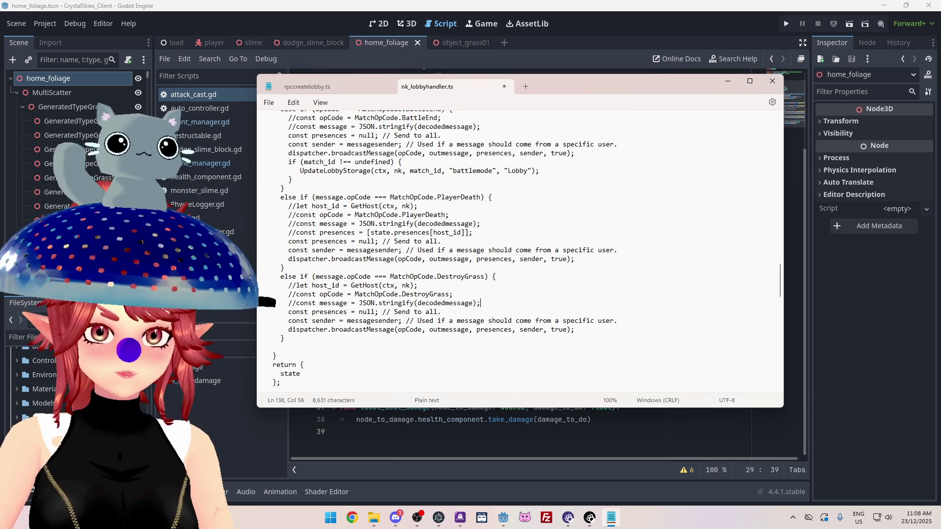
pyautogui.scroll(-1, 400, 320)
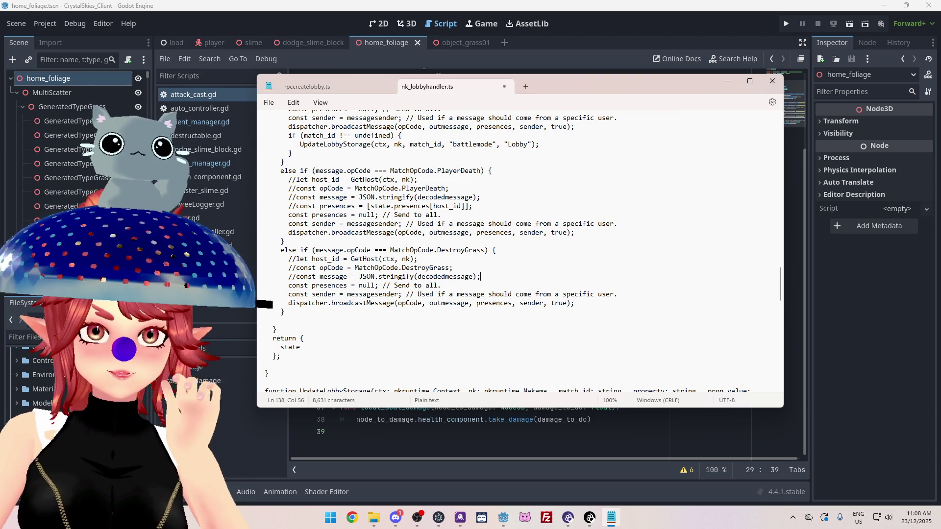
pyautogui.scroll(2, 395, 303)
pyautogui.scroll(3, 444, 251)
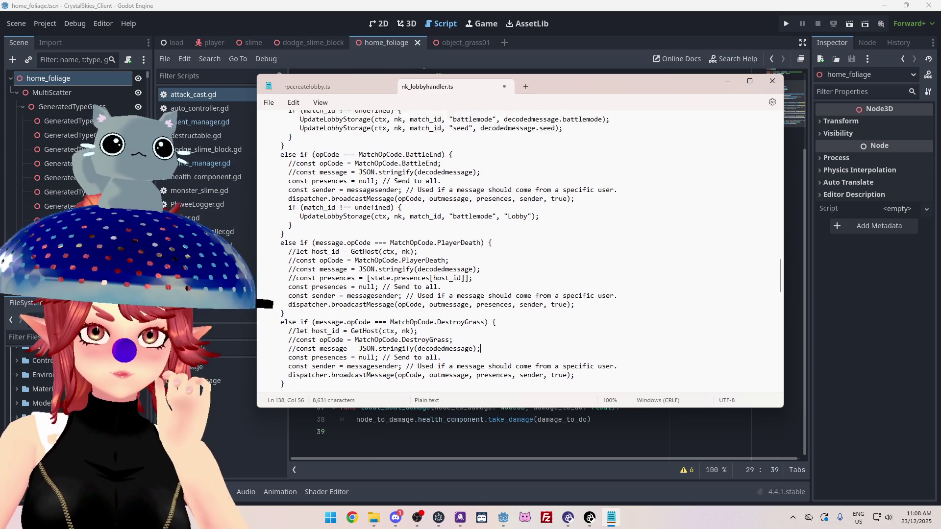
pyautogui.scroll(6, 444, 250)
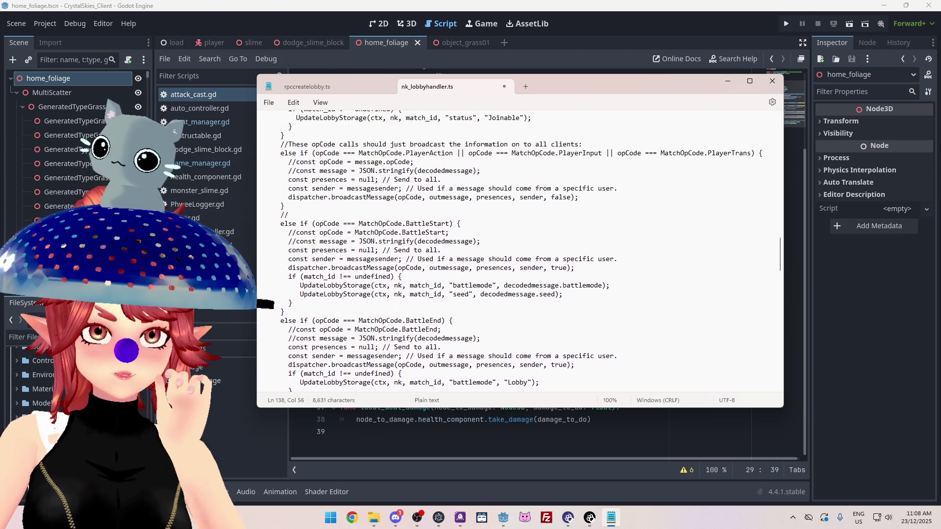
pyautogui.scroll(8, 444, 251)
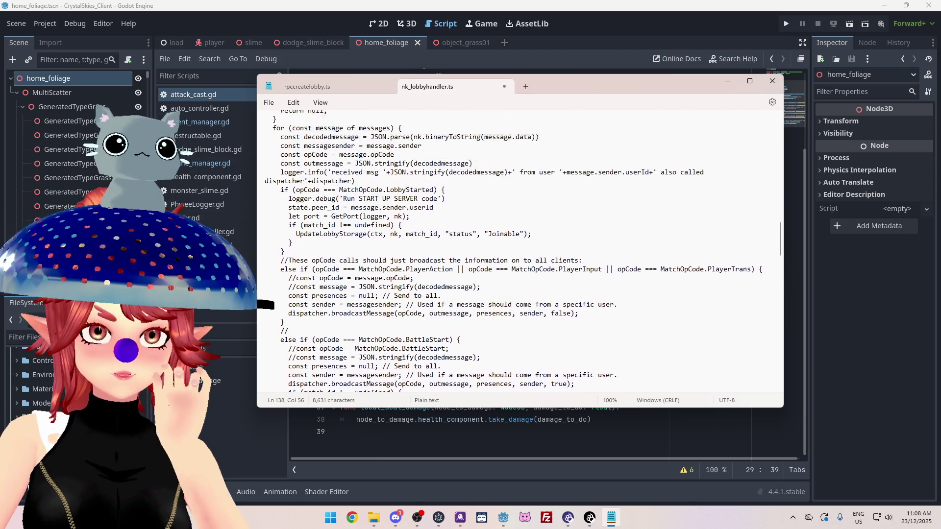
pyautogui.scroll(4, 443, 250)
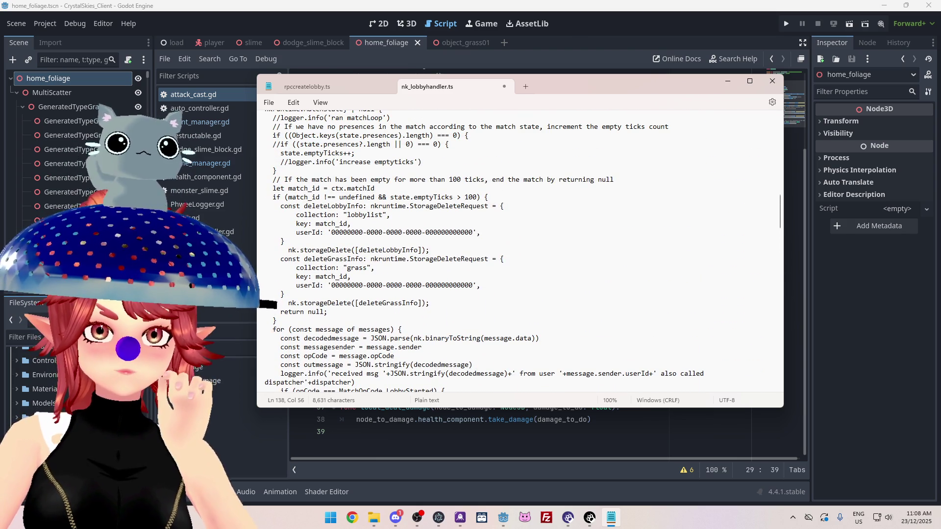
pyautogui.scroll(-3, 444, 251)
pyautogui.scroll(-10, 444, 251)
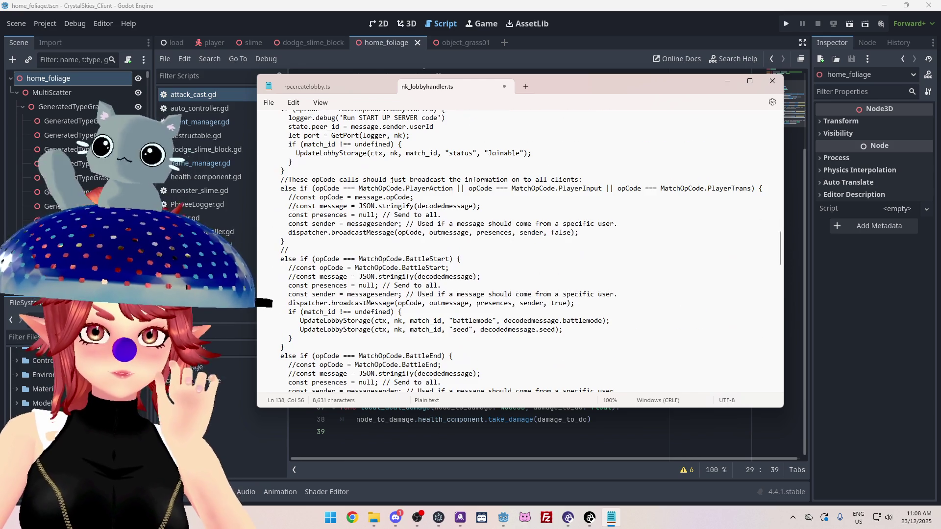
pyautogui.scroll(-10, 519, 251)
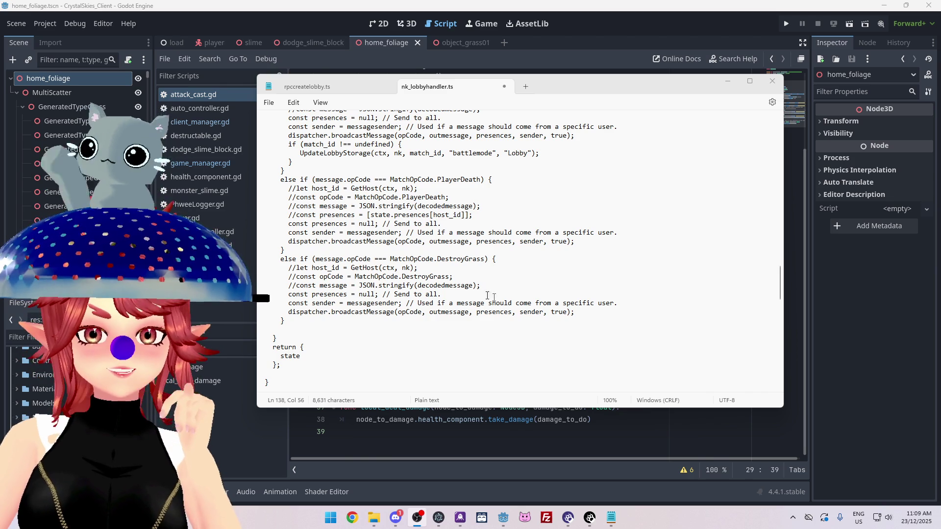
# Select and review the complete DestroyGrass else-if branch in Notepad, then switch to Discord
pyautogui.click(532, 312)
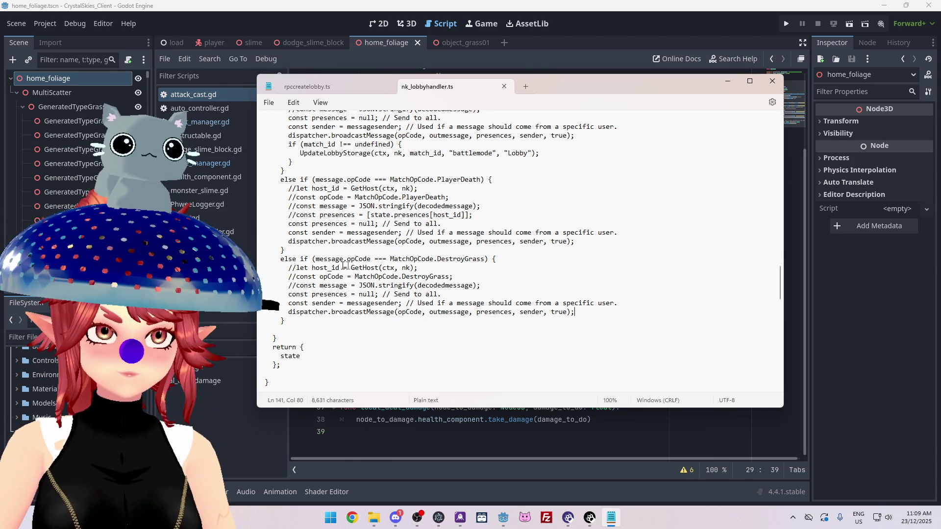
pyautogui.moveTo(288, 268)
pyautogui.mouseDown()
pyautogui.moveTo(456, 277)
pyautogui.moveTo(274, 303)
pyautogui.mouseUp()
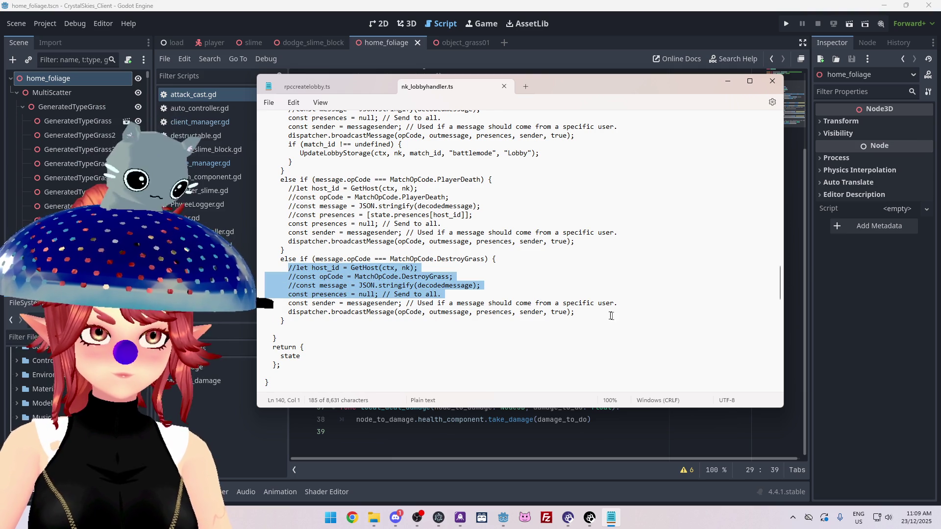
pyautogui.click(285, 321)
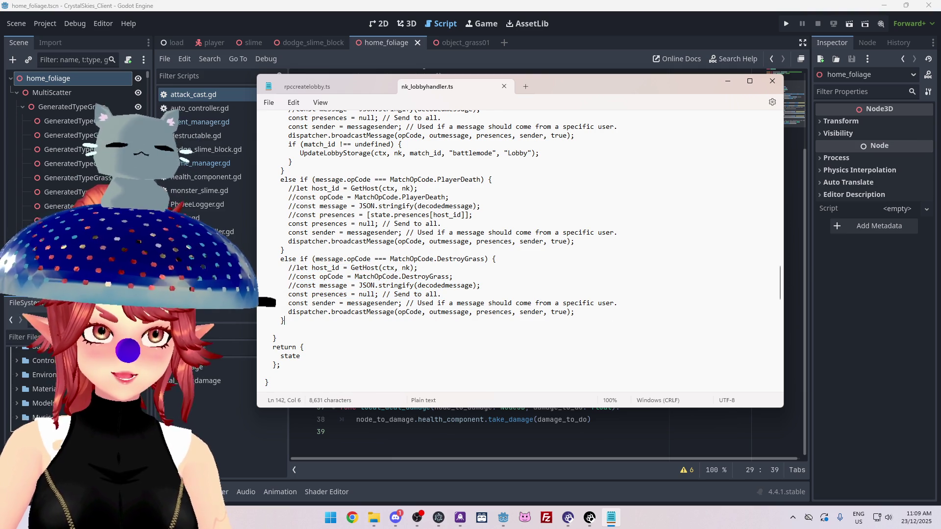
pyautogui.hotkey('shift', 'Up')
pyautogui.hotkey('shift', 'Up')
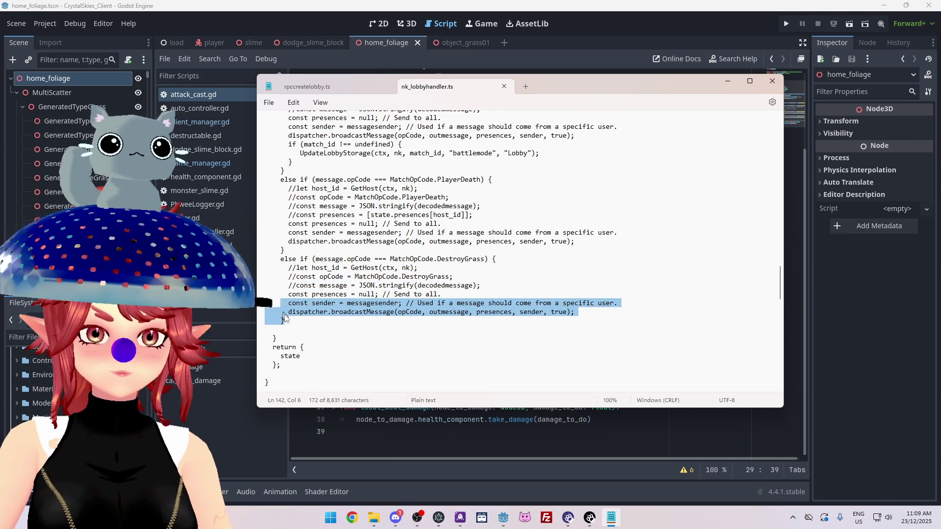
pyautogui.press('Right')
pyautogui.moveTo(284, 320)
pyautogui.mouseDown()
pyautogui.moveTo(274, 268)
pyautogui.moveTo(266, 262)
pyautogui.moveTo(272, 303)
pyautogui.moveTo(252, 259)
pyautogui.moveTo(282, 321)
pyautogui.moveTo(250, 259)
pyautogui.moveTo(282, 321)
pyautogui.moveTo(267, 267)
pyautogui.moveTo(250, 259)
pyautogui.mouseUp()
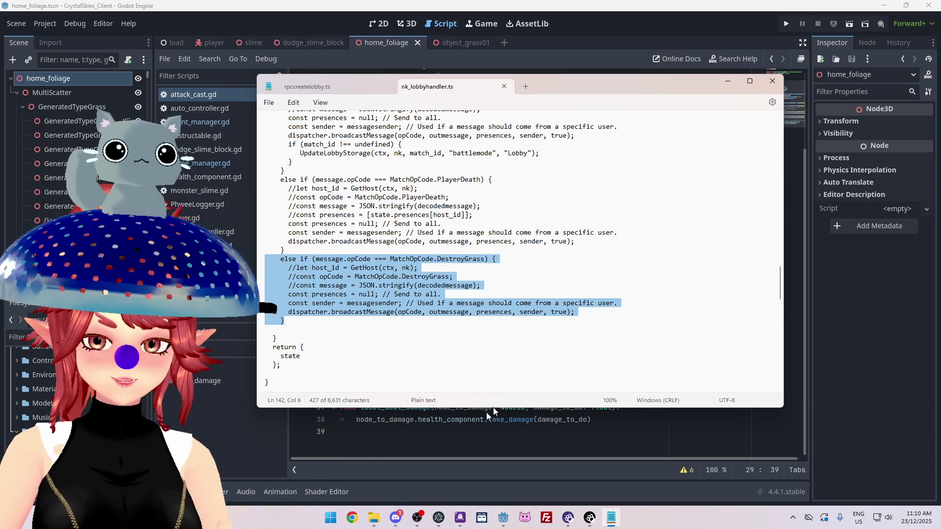
pyautogui.click(395, 517)
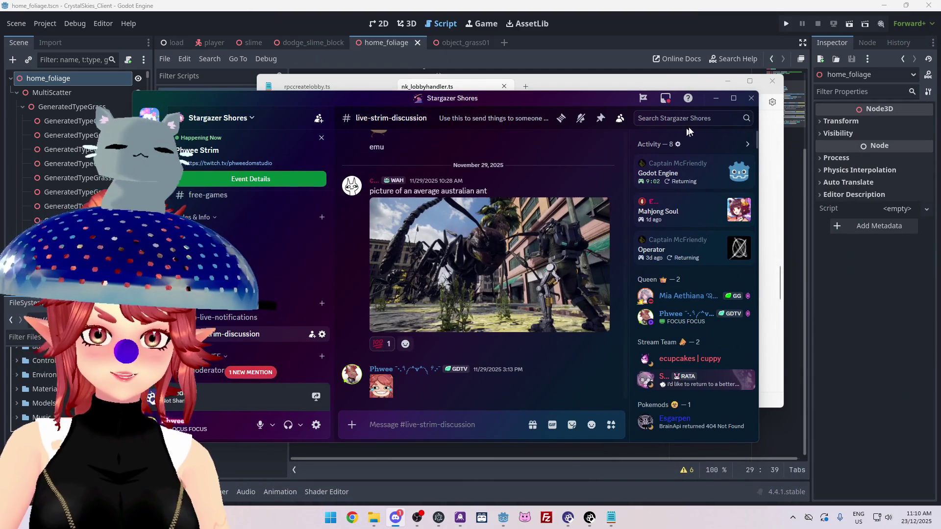
# Maximize Discord and send a server emoji in the live-strim-discussion channel
pyautogui.click(733, 98)
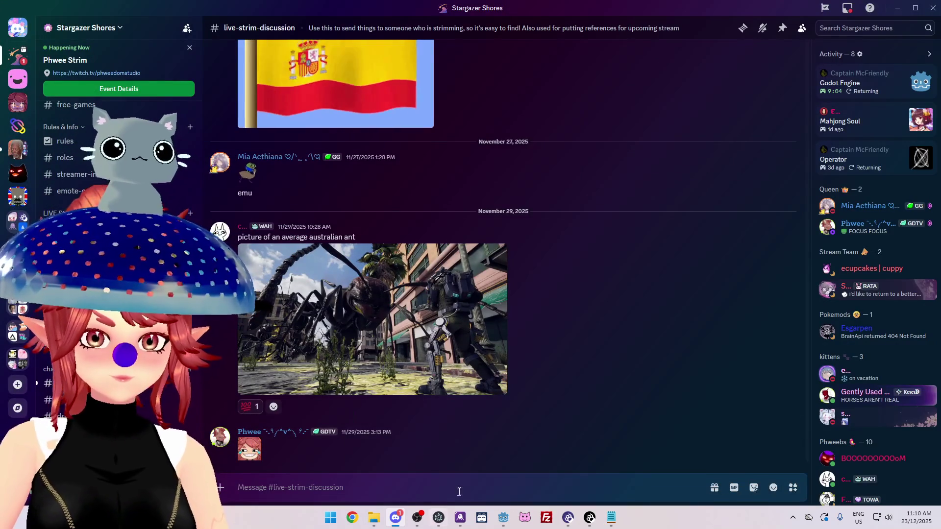
pyautogui.click(753, 487)
pyautogui.scroll(-3, 674, 370)
pyautogui.scroll(-5, 674, 370)
pyautogui.scroll(-5, 674, 370)
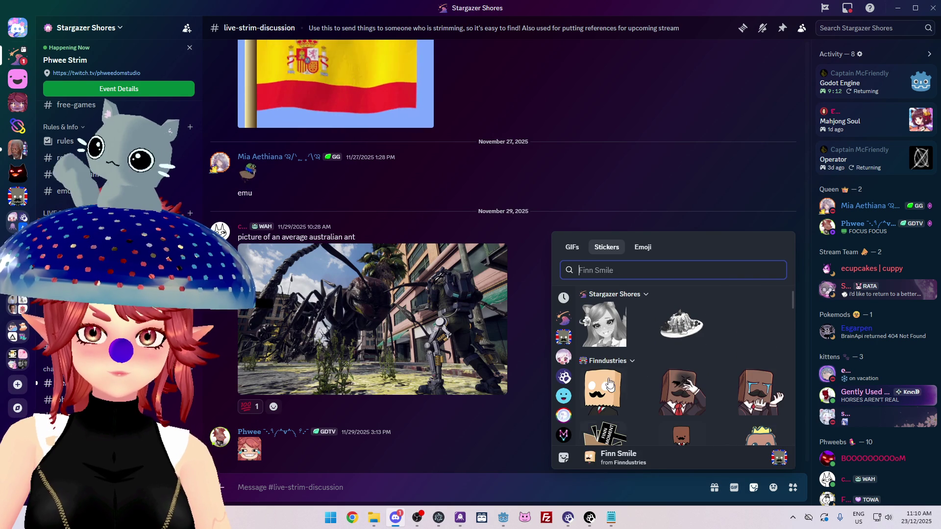
pyautogui.click(643, 246)
pyautogui.scroll(-1, 764, 399)
pyautogui.scroll(1, 752, 402)
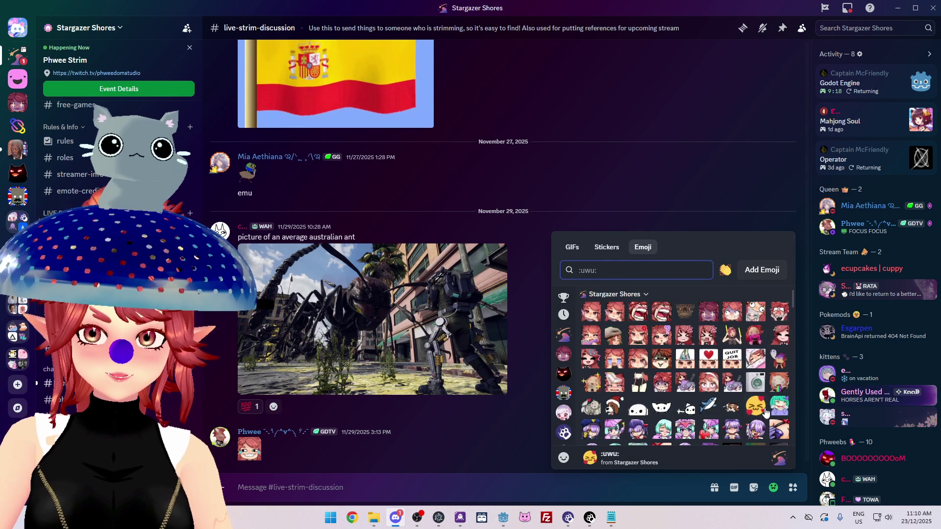
pyautogui.scroll(-3, 735, 402)
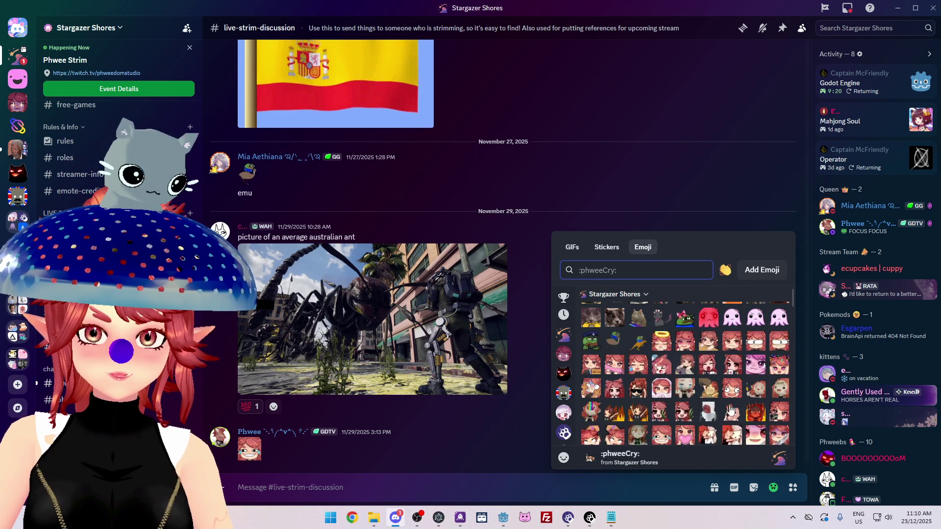
pyautogui.click(695, 396)
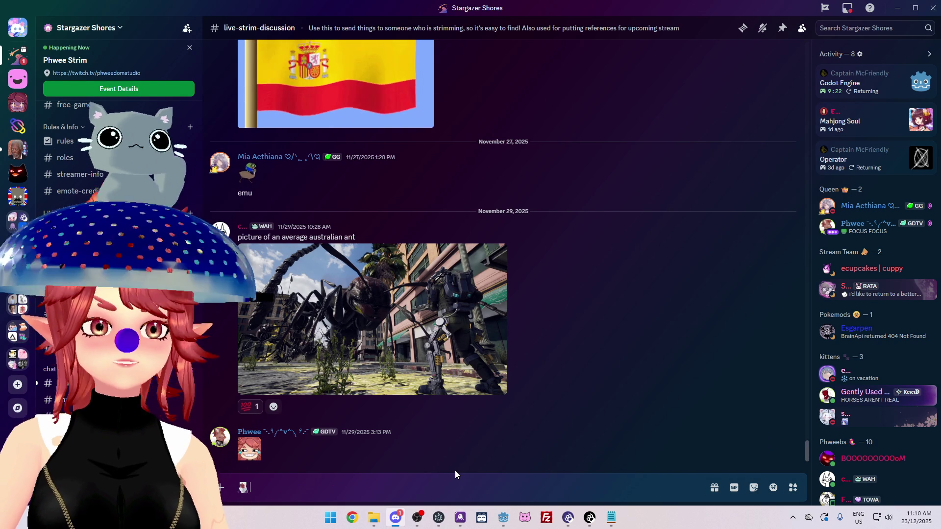
pyautogui.press('Return')
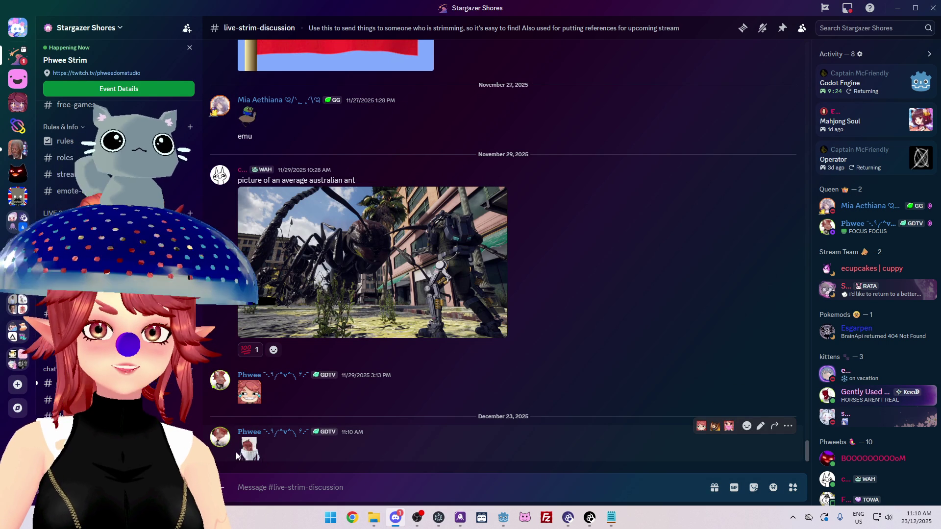
# View the sent emoji's details, close the popup, and minimize Discord
pyautogui.click(247, 456)
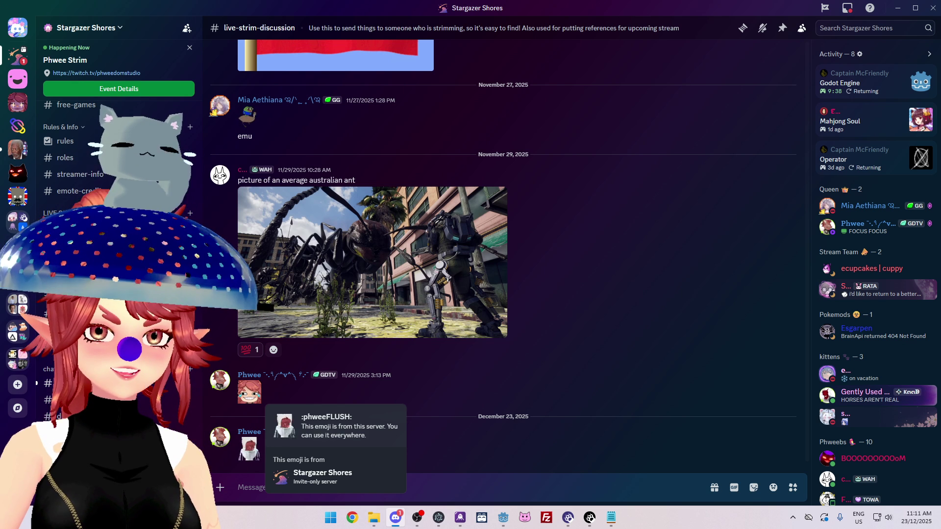
pyautogui.click(633, 327)
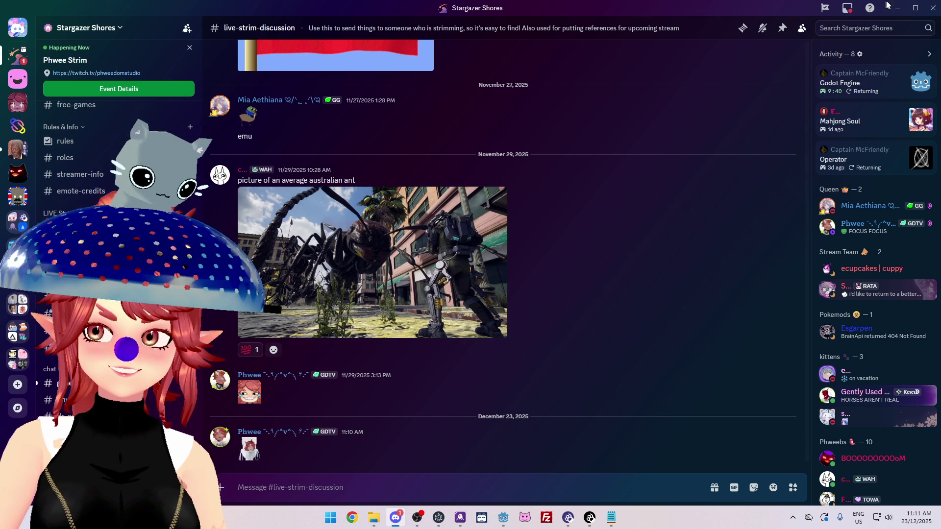
pyautogui.click(898, 8)
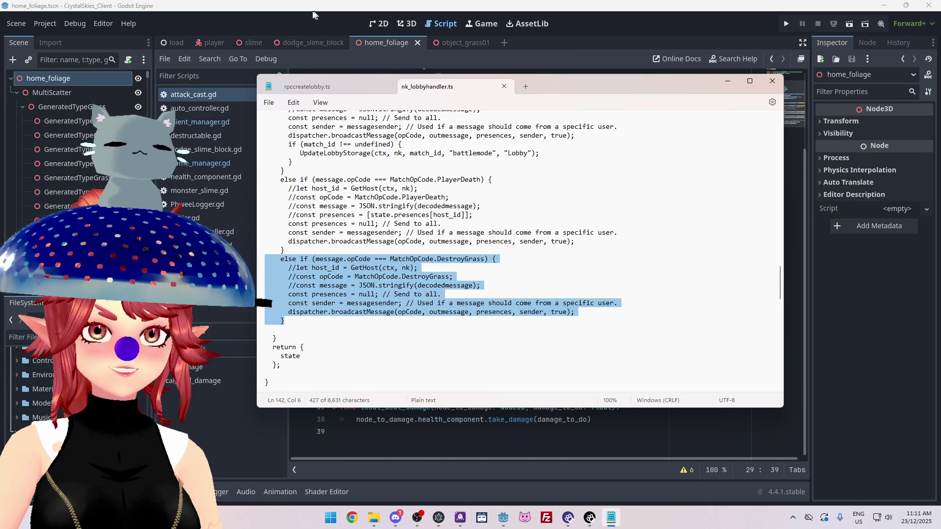